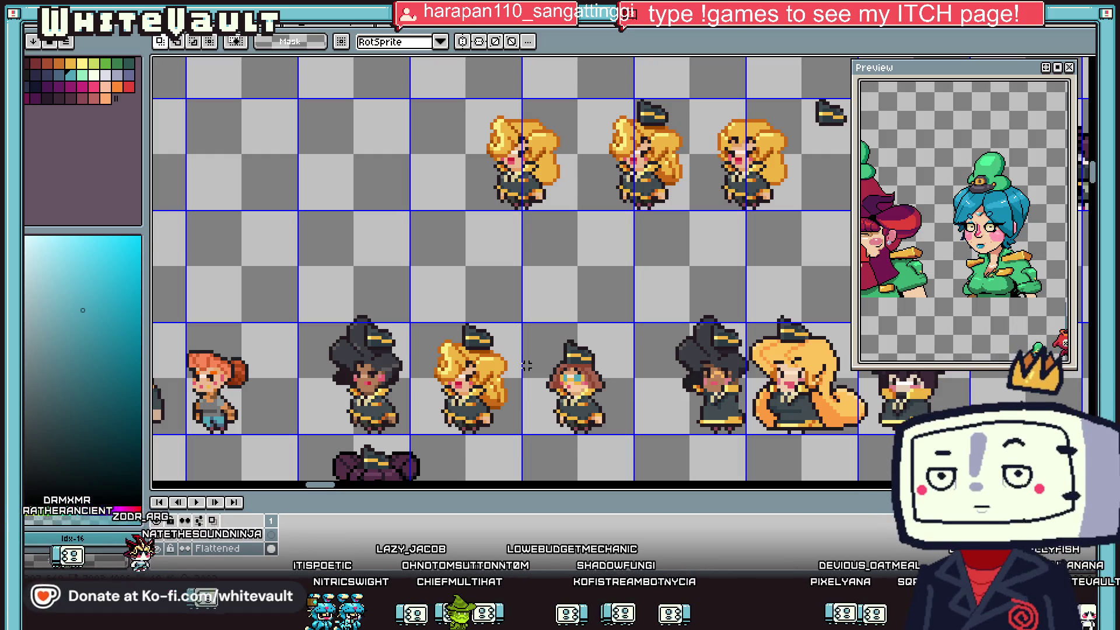
Add two pink ear pixels beside the face, using the sampled cheek colour.
{"action": "scroll", "coordinate": [544, 334], "scroll_direction": "down", "scroll_amount": 4}
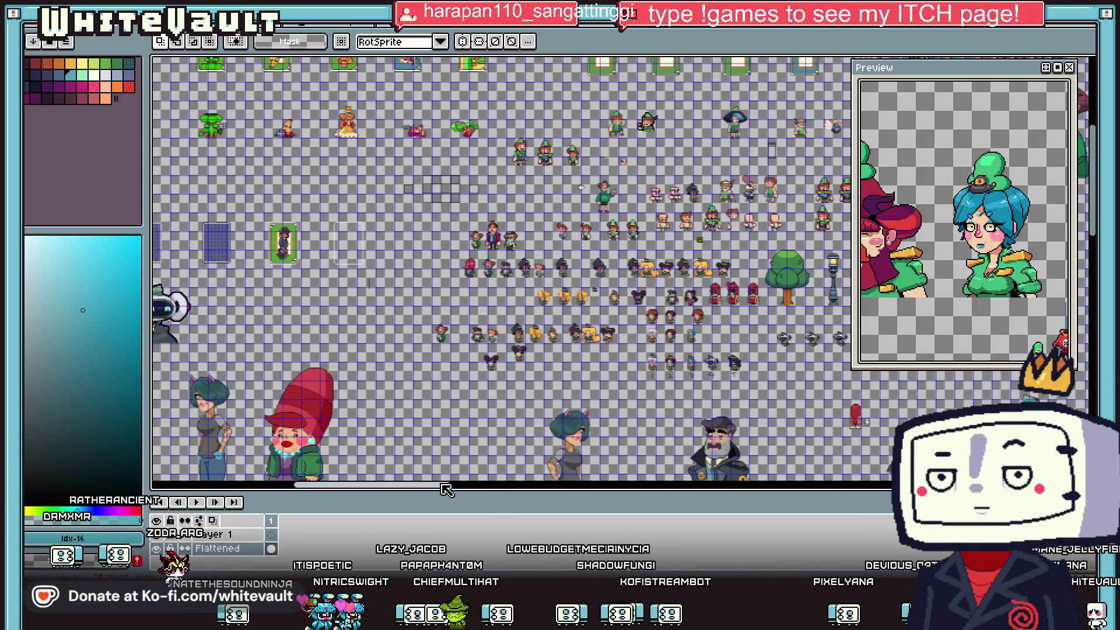
{"action": "scroll", "coordinate": [450, 482], "scroll_direction": "up", "scroll_amount": 2}
{"action": "scroll", "coordinate": [708, 479], "scroll_direction": "down", "scroll_amount": 4}
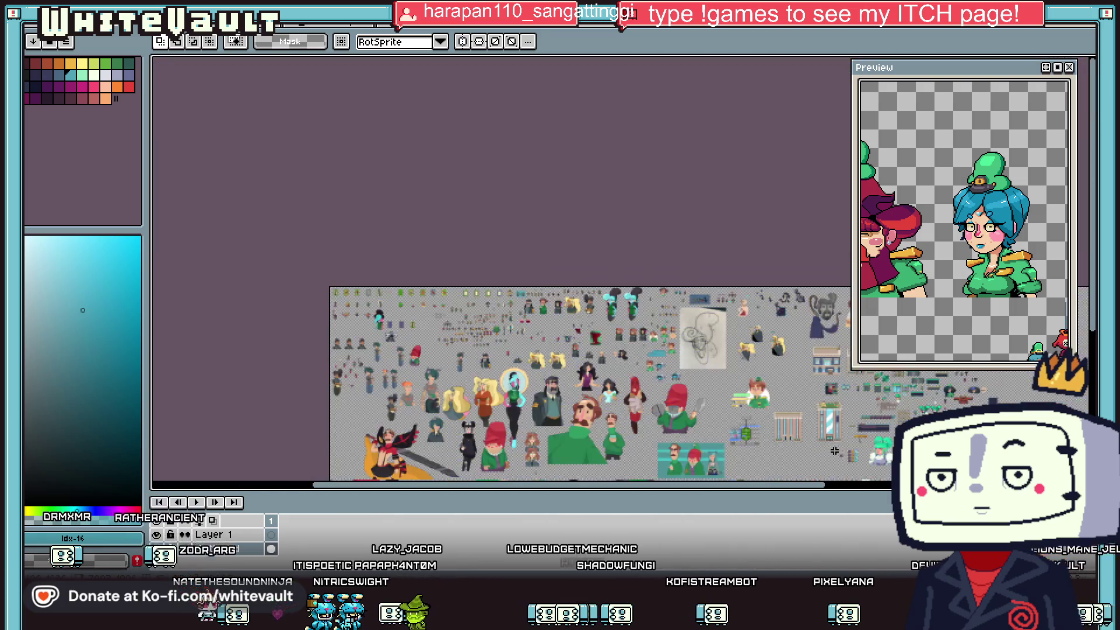
{"action": "scroll", "coordinate": [854, 459], "scroll_direction": "up", "scroll_amount": 1}
{"action": "scroll", "coordinate": [854, 459], "scroll_direction": "up", "scroll_amount": 2}
{"action": "scroll", "coordinate": [829, 490], "scroll_direction": "right", "scroll_amount": 5}
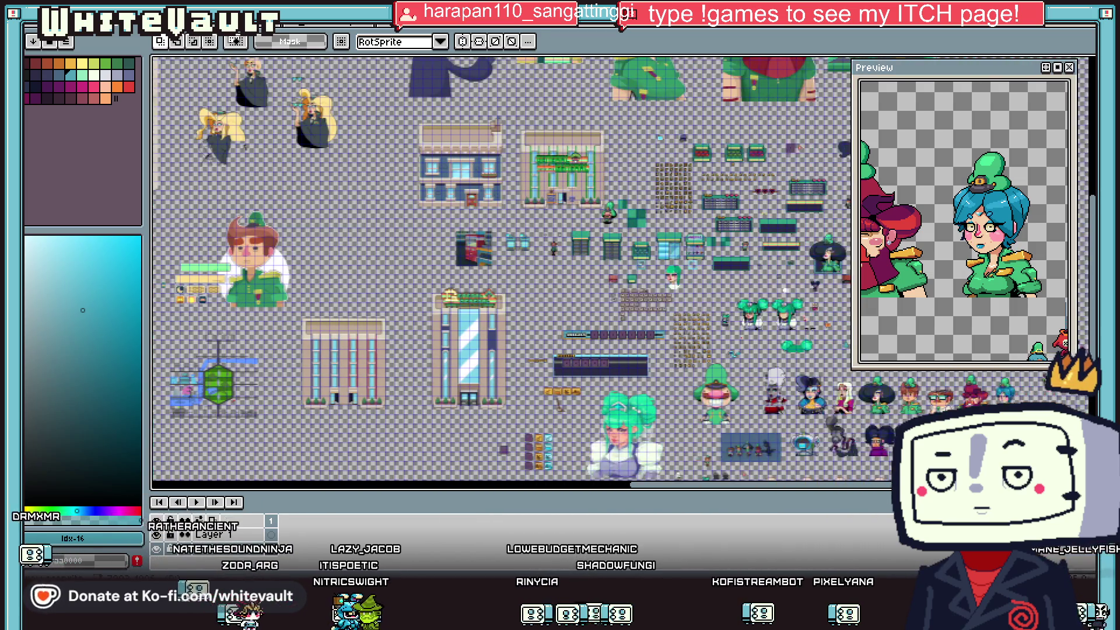
{"action": "scroll", "coordinate": [793, 453], "scroll_direction": "up", "scroll_amount": 1}
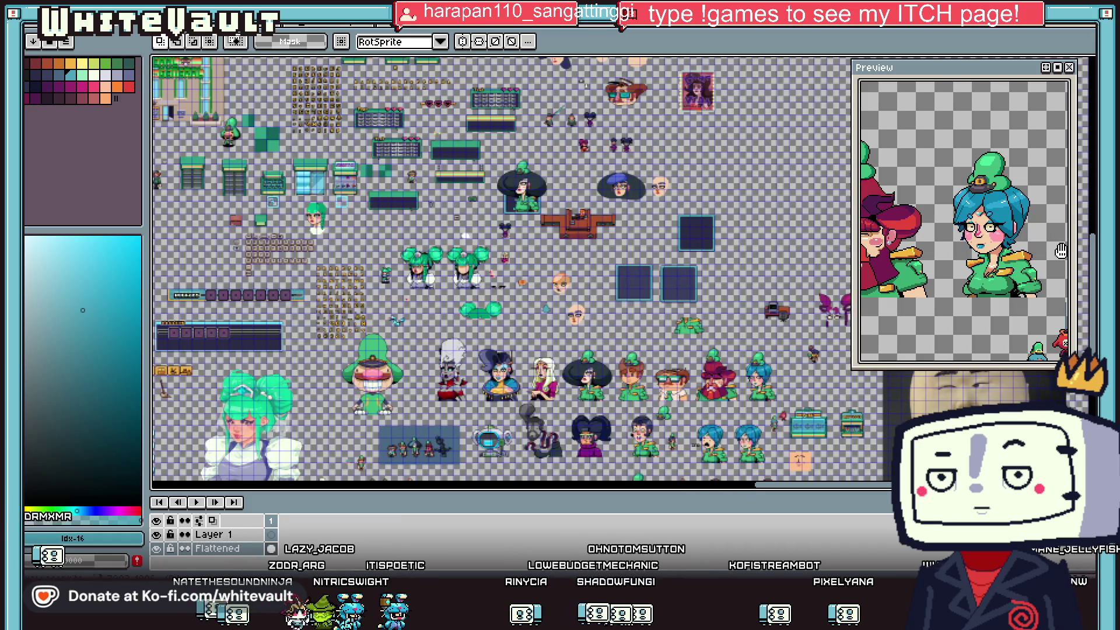
{"action": "scroll", "coordinate": [502, 268], "scroll_direction": "down", "scroll_amount": 3}
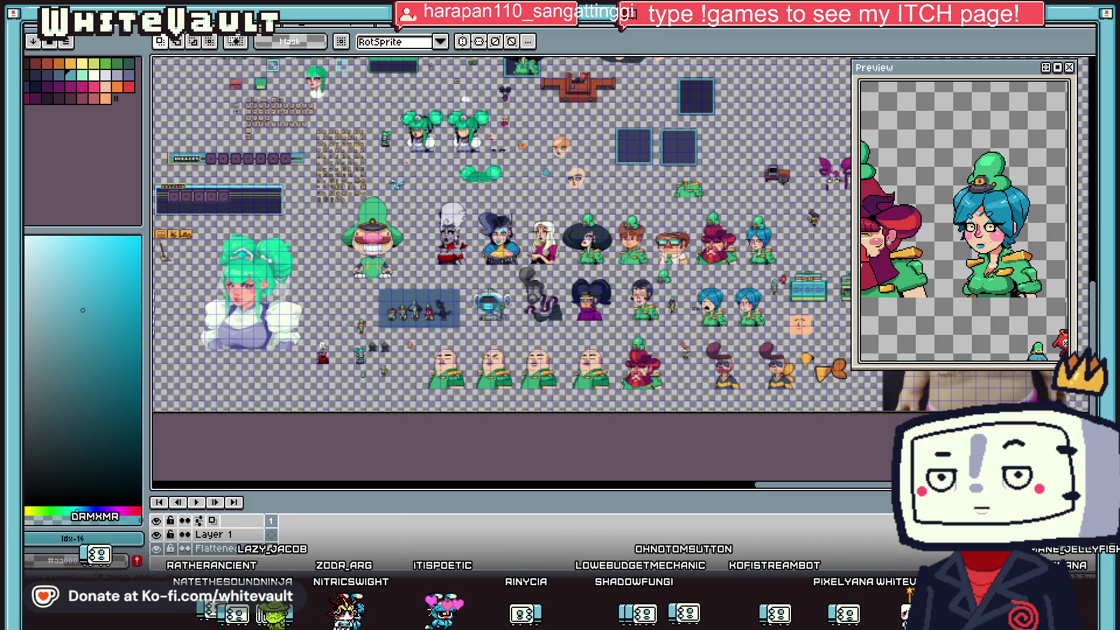
{"action": "scroll", "coordinate": [350, 383], "scroll_direction": "up", "scroll_amount": 5}
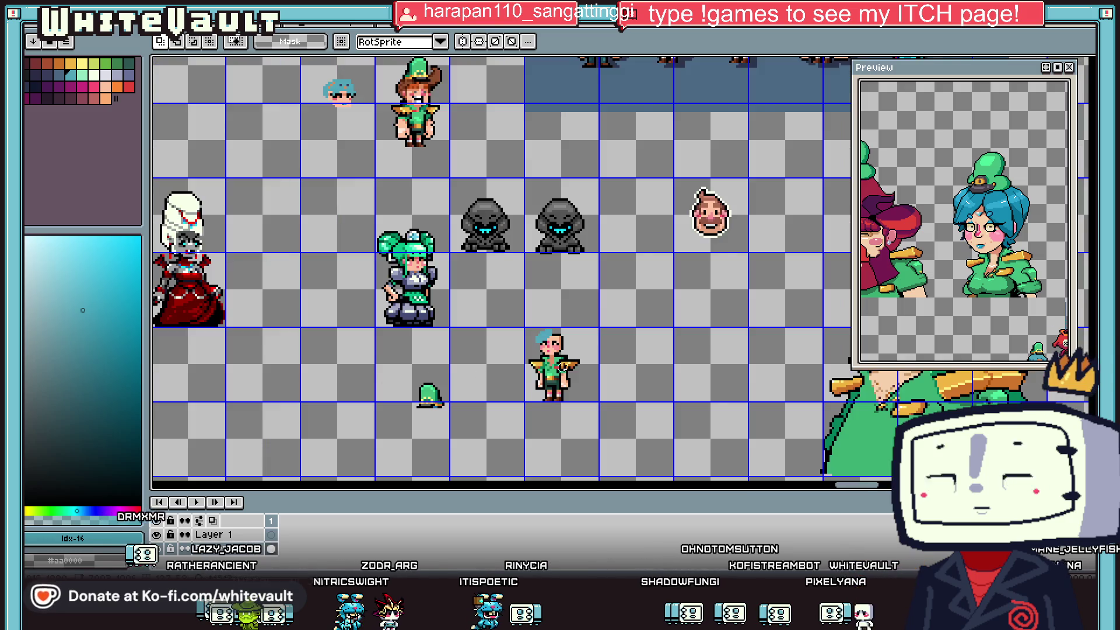
{"action": "scroll", "coordinate": [513, 283], "scroll_direction": "up", "scroll_amount": 3}
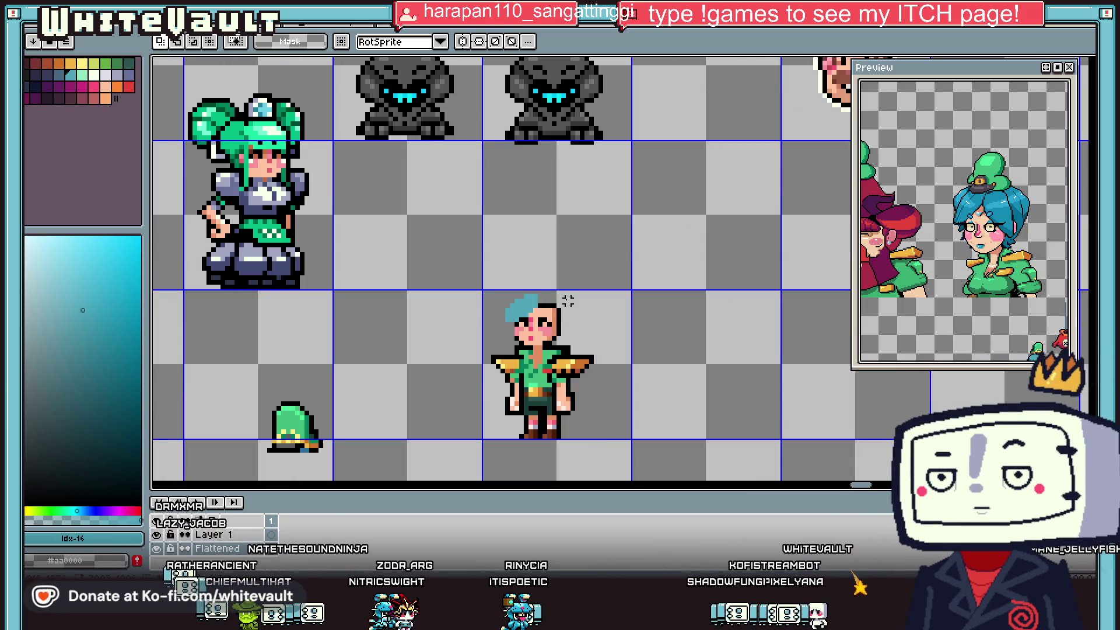
{"action": "key", "text": "i"}
{"action": "scroll", "coordinate": [569, 321], "scroll_direction": "up", "scroll_amount": 2}
{"action": "left_click", "coordinate": [565, 312]}
{"action": "key", "text": "b"}
{"action": "scroll", "coordinate": [564, 310], "scroll_direction": "up", "scroll_amount": 3}
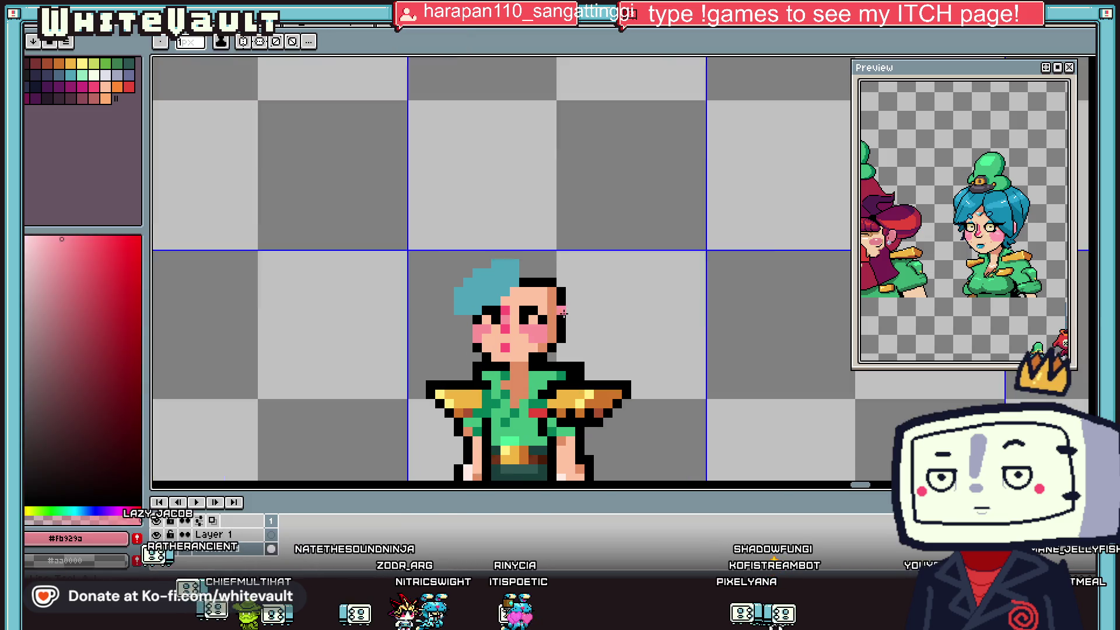
{"action": "left_click_drag", "start_coordinate": [572, 308], "coordinate": [572, 322]}
Extend the teal hair down the right cheek and over the right eye.
{"action": "key", "text": "i"}
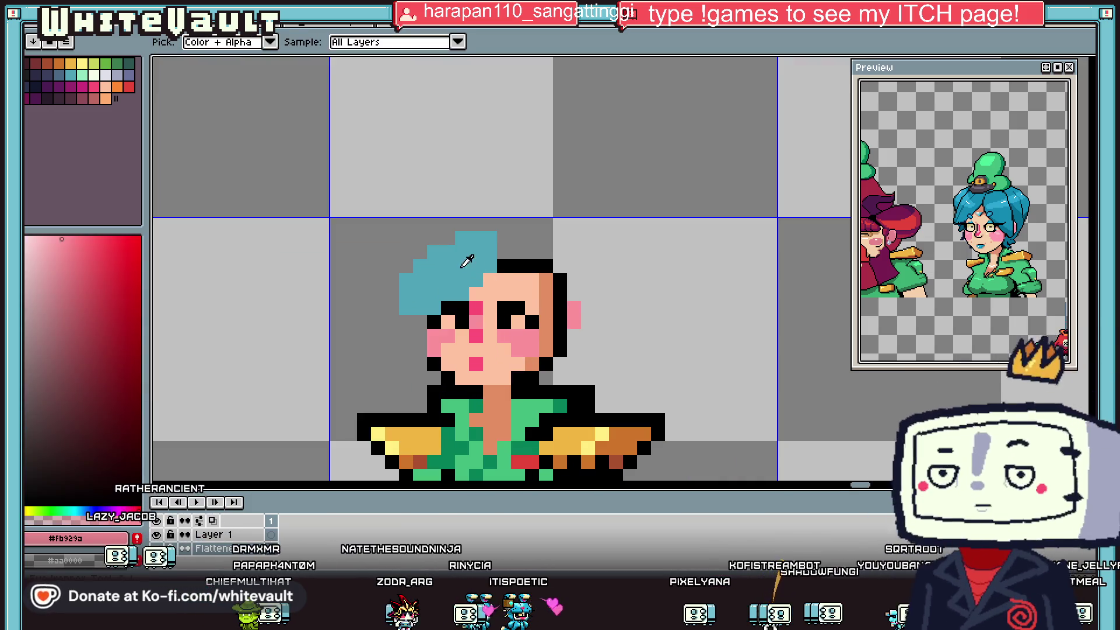
{"action": "left_click", "coordinate": [467, 291]}
{"action": "key", "text": "b"}
{"action": "scroll", "coordinate": [550, 324], "scroll_direction": "up", "scroll_amount": 1}
{"action": "left_click_drag", "start_coordinate": [543, 320], "coordinate": [542, 350]}
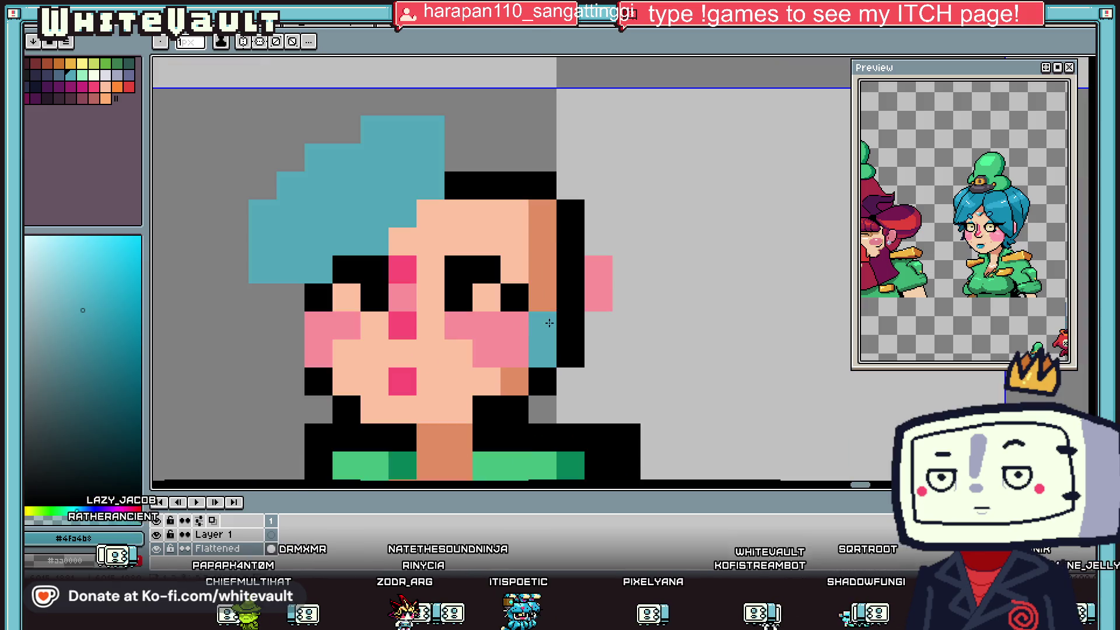
{"action": "left_click", "coordinate": [510, 271]}
{"action": "left_click_drag", "start_coordinate": [515, 241], "coordinate": [486, 242]}
{"action": "left_click", "coordinate": [487, 214]}
Paint black pixels on the upper face for the parting line, with teal touch-ups.
{"action": "key", "text": "i"}
{"action": "left_click", "coordinate": [459, 185]}
{"action": "key", "text": "b"}
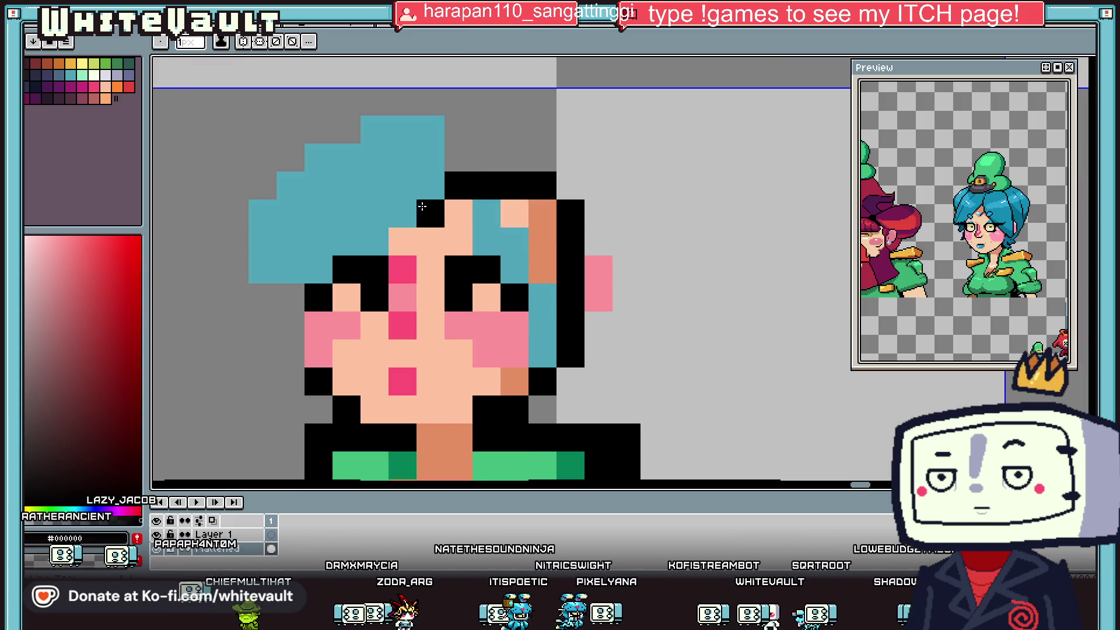
{"action": "mouse_move", "coordinate": [431, 213]}
{"action": "left_mouse_down"}
{"action": "mouse_move", "coordinate": [449, 230]}
{"action": "mouse_move", "coordinate": [458, 186]}
{"action": "mouse_move", "coordinate": [487, 158]}
{"action": "mouse_move", "coordinate": [423, 153]}
{"action": "left_mouse_up"}
{"action": "key", "text": "i"}
{"action": "left_click", "coordinate": [487, 242]}
{"action": "key", "text": "b"}
{"action": "key", "text": "i"}
{"action": "left_click", "coordinate": [502, 174]}
{"action": "key", "text": "b"}
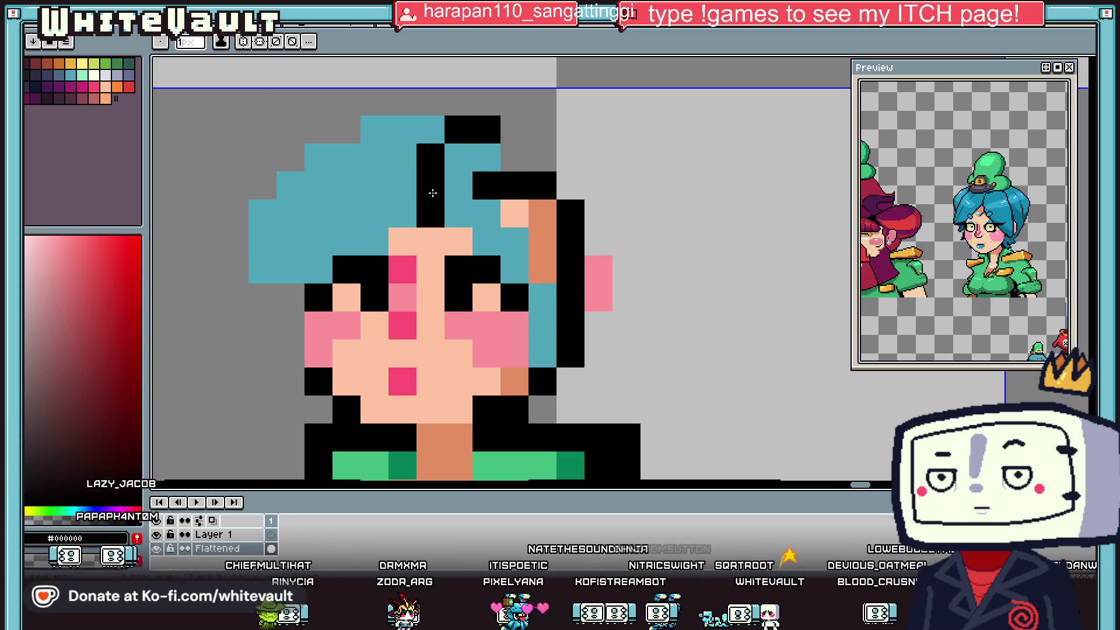
Paint teal hair diagonally down from the hair's top-right, replacing a black pixel.
{"action": "key", "text": "i"}
{"action": "left_click", "coordinate": [487, 158]}
{"action": "key", "text": "b"}
{"action": "mouse_move", "coordinate": [514, 157]}
{"action": "left_mouse_down"}
{"action": "mouse_move", "coordinate": [593, 236]}
{"action": "mouse_move", "coordinate": [571, 269]}
{"action": "mouse_move", "coordinate": [570, 242]}
{"action": "mouse_move", "coordinate": [537, 212]}
{"action": "left_mouse_up"}
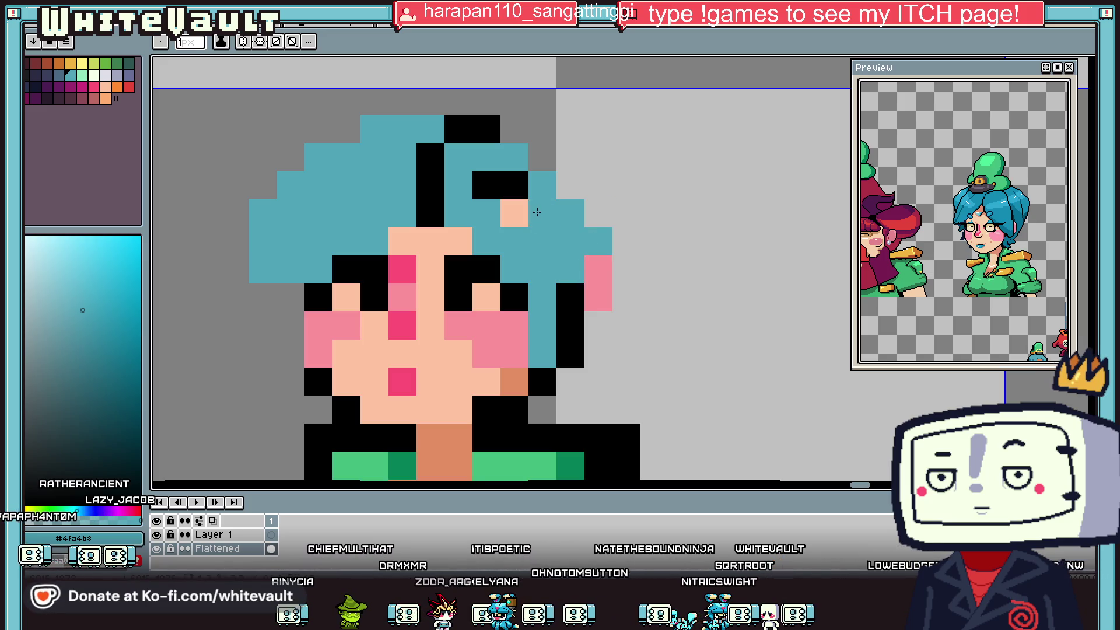
{"action": "left_click", "coordinate": [493, 186]}
Shade two hair pixels with dark teal #107c98.
{"action": "key", "text": "i"}
{"action": "scroll", "coordinate": [508, 247], "scroll_direction": "down", "scroll_amount": 3}
{"action": "scroll", "coordinate": [508, 248], "scroll_direction": "up", "scroll_amount": 2}
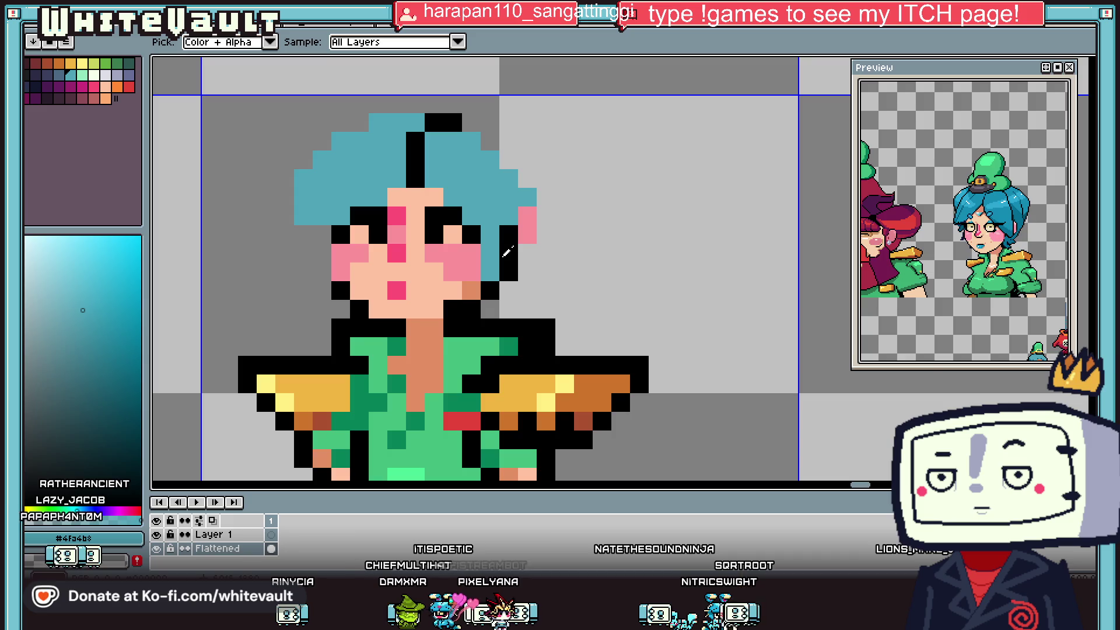
{"action": "scroll", "coordinate": [526, 261], "scroll_direction": "up", "scroll_amount": 1}
{"action": "left_click", "coordinate": [125, 343]}
{"action": "key", "text": "b"}
{"action": "left_click_drag", "start_coordinate": [452, 239], "coordinate": [456, 269]}
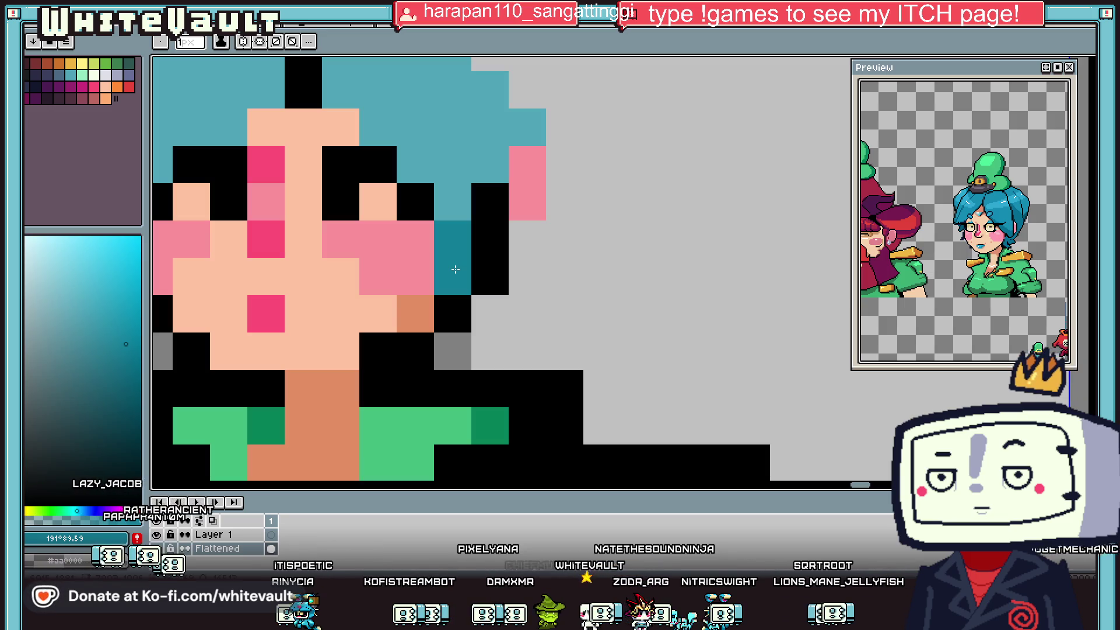
Darken three hair pixels on the left side with dark teal.
{"action": "key", "text": "i"}
{"action": "scroll", "coordinate": [461, 264], "scroll_direction": "down", "scroll_amount": 2}
{"action": "scroll", "coordinate": [382, 293], "scroll_direction": "up", "scroll_amount": 2}
{"action": "key", "text": "b"}
{"action": "left_click", "coordinate": [383, 286]}
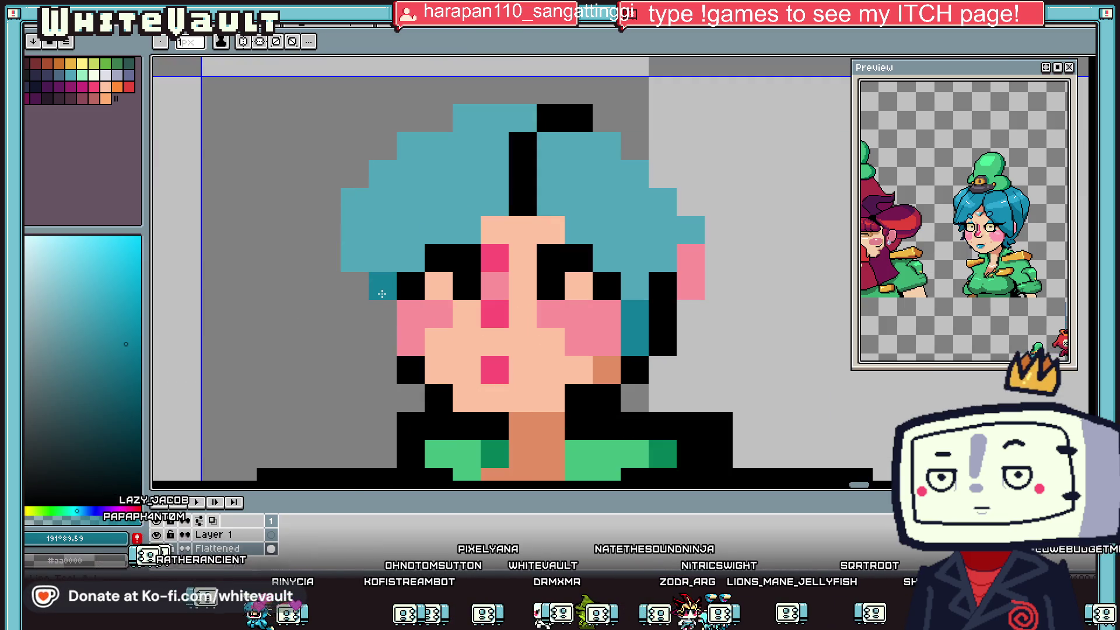
{"action": "left_click", "coordinate": [382, 342]}
{"action": "left_click", "coordinate": [382, 313]}
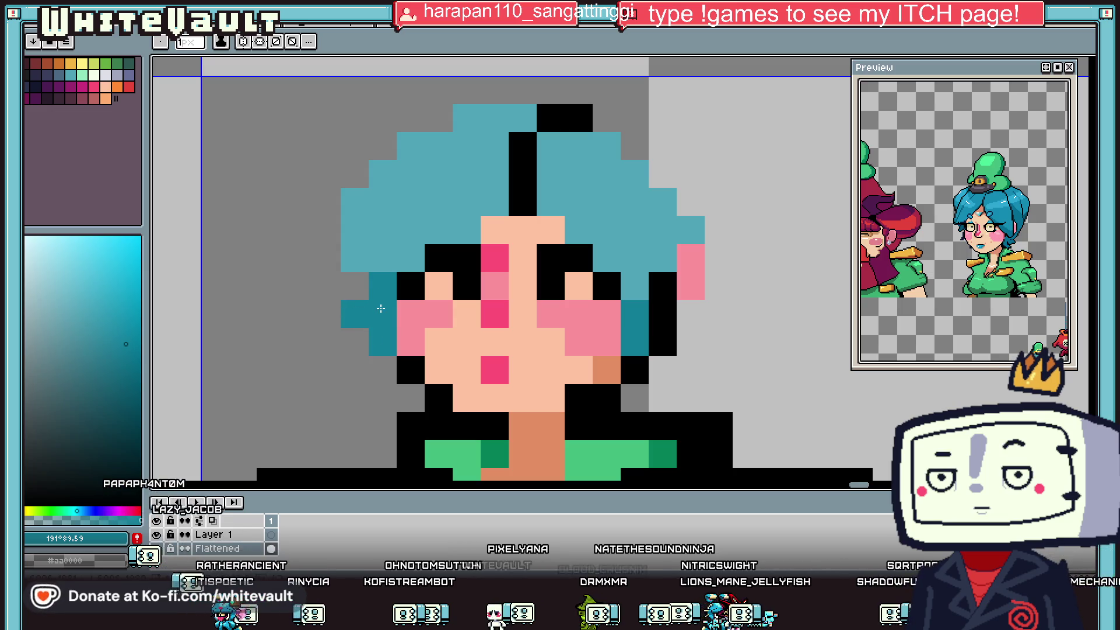
Add teal and dark teal pixels around the right ear and above the head.
{"action": "scroll", "coordinate": [382, 314], "scroll_direction": "down", "scroll_amount": 3}
{"action": "key", "text": "i"}
{"action": "scroll", "coordinate": [480, 290], "scroll_direction": "up", "scroll_amount": 3}
{"action": "key", "text": "b"}
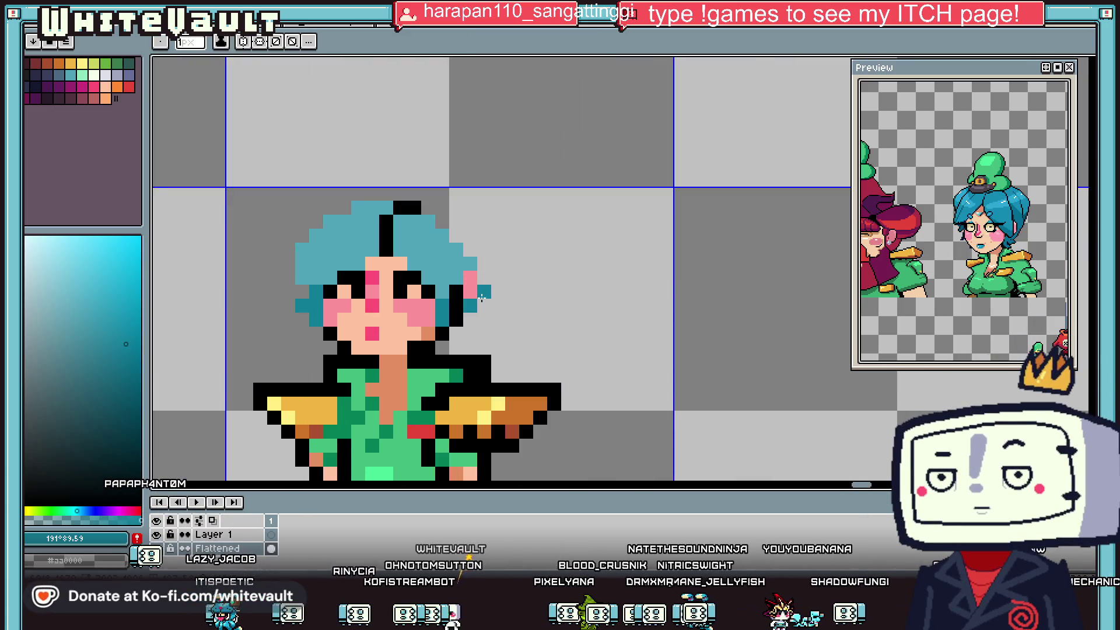
{"action": "left_click", "coordinate": [486, 278]}
{"action": "left_click", "coordinate": [479, 316]}
{"action": "left_click", "coordinate": [456, 334]}
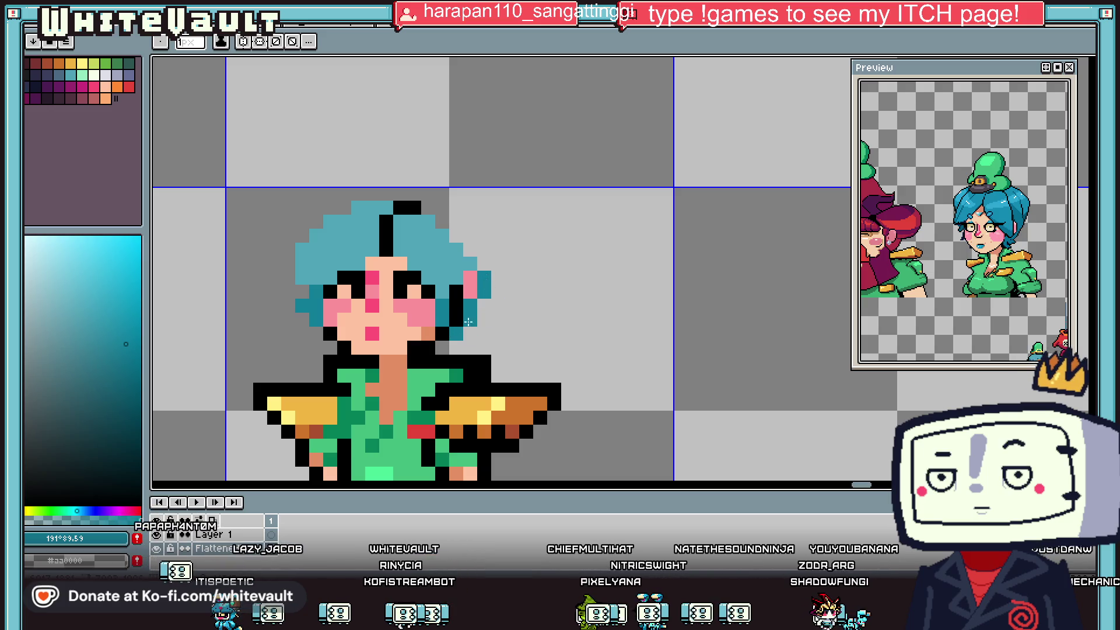
{"action": "left_click_drag", "start_coordinate": [498, 286], "coordinate": [502, 262]}
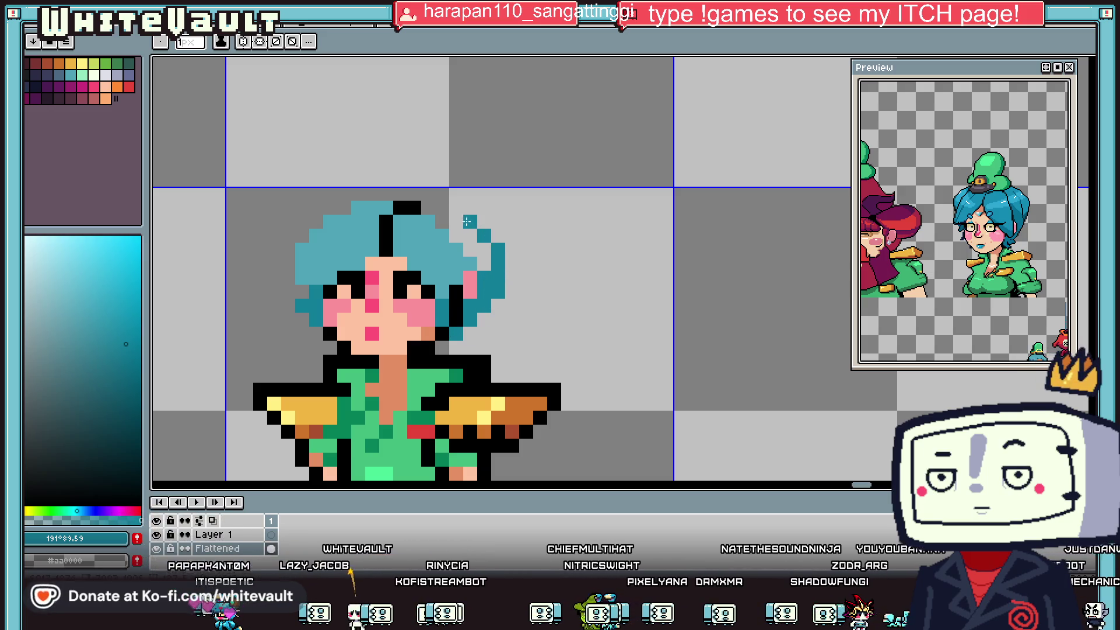
{"action": "left_click", "coordinate": [467, 222]}
{"action": "left_click", "coordinate": [435, 205]}
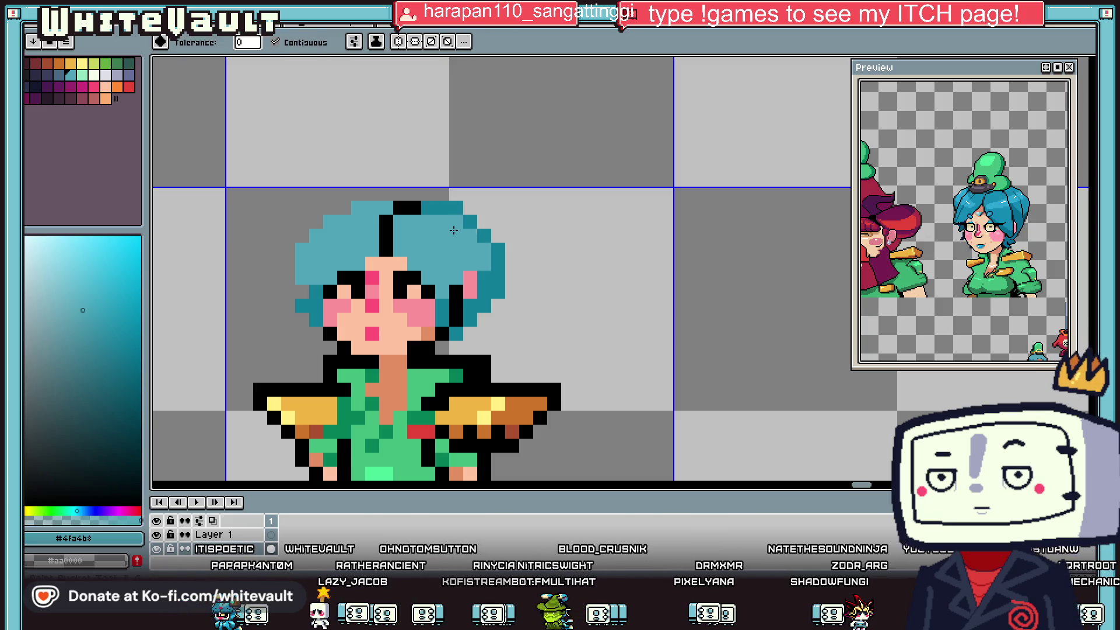
Shade the right-side hair dark teal and add black pixels near the right ear.
{"action": "scroll", "coordinate": [470, 221], "scroll_direction": "down", "scroll_amount": 2}
{"action": "left_click", "coordinate": [471, 224], "text": "alt"}
{"action": "left_click", "coordinate": [470, 224], "text": "alt"}
{"action": "scroll", "coordinate": [470, 225], "scroll_direction": "up", "scroll_amount": 2}
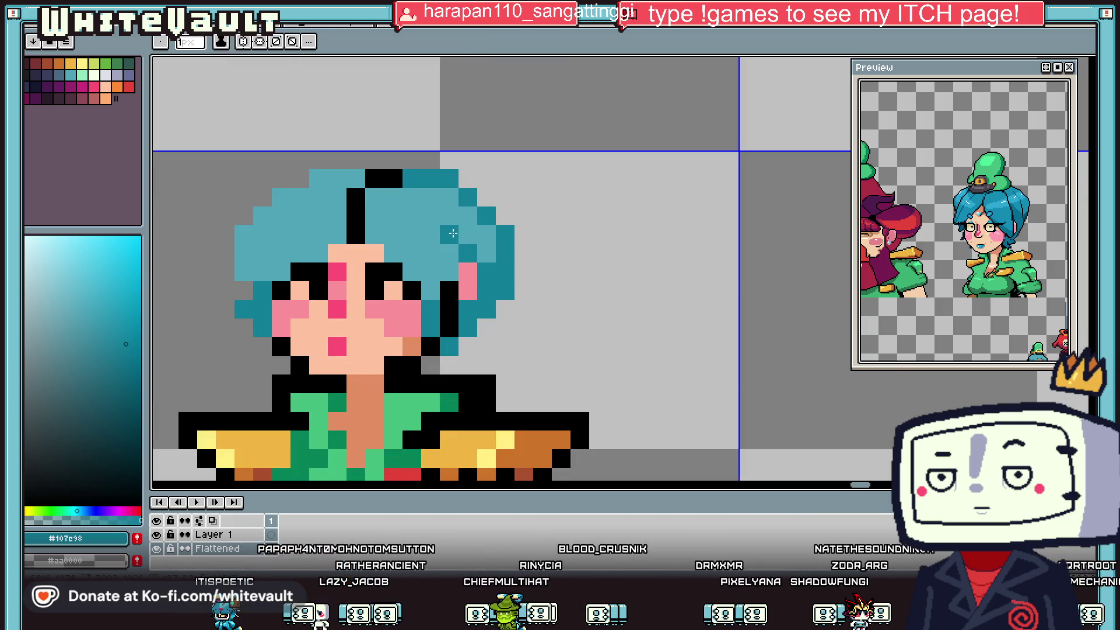
{"action": "left_click_drag", "start_coordinate": [420, 201], "coordinate": [485, 245]}
{"action": "left_click", "coordinate": [467, 253], "text": "alt"}
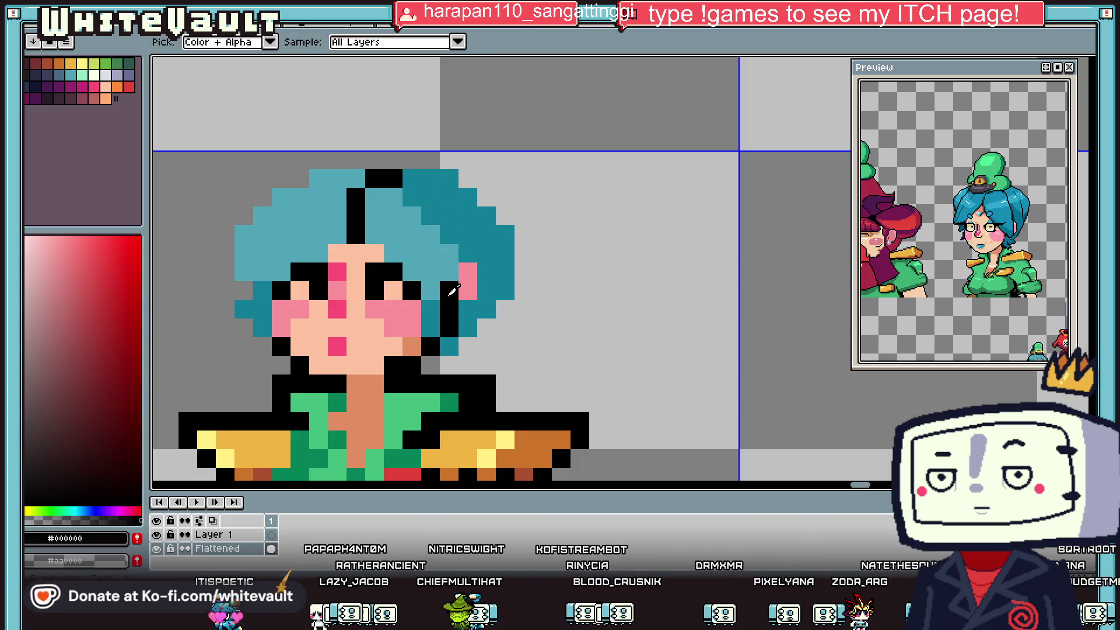
{"action": "left_click", "coordinate": [449, 234]}
{"action": "scroll", "coordinate": [416, 202], "scroll_direction": "down", "scroll_amount": 4}
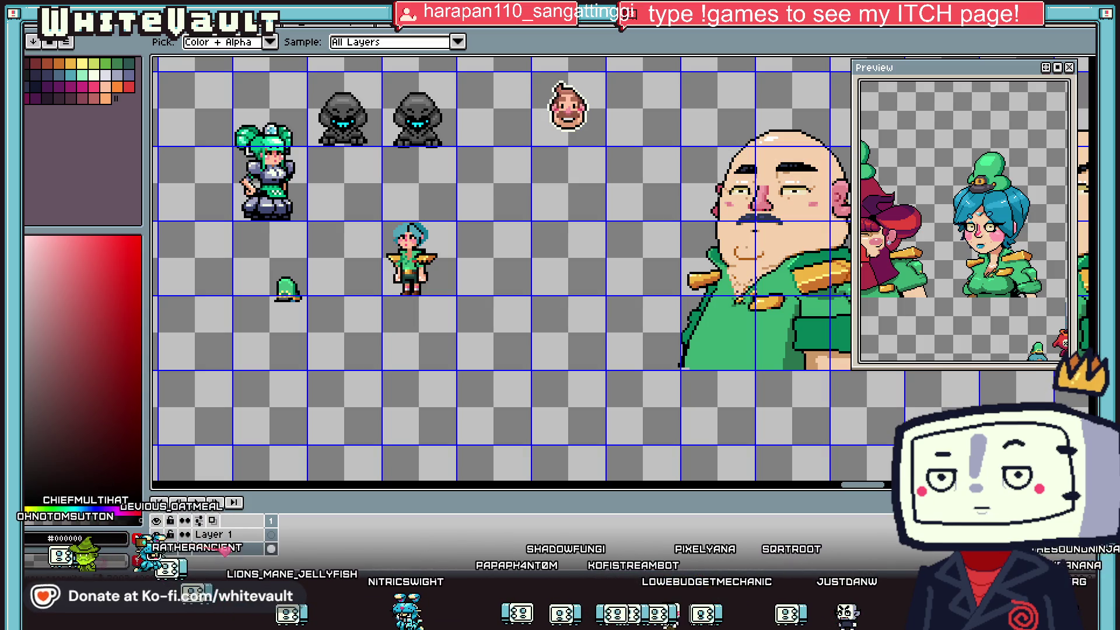
{"action": "scroll", "coordinate": [409, 262], "scroll_direction": "down", "scroll_amount": 2}
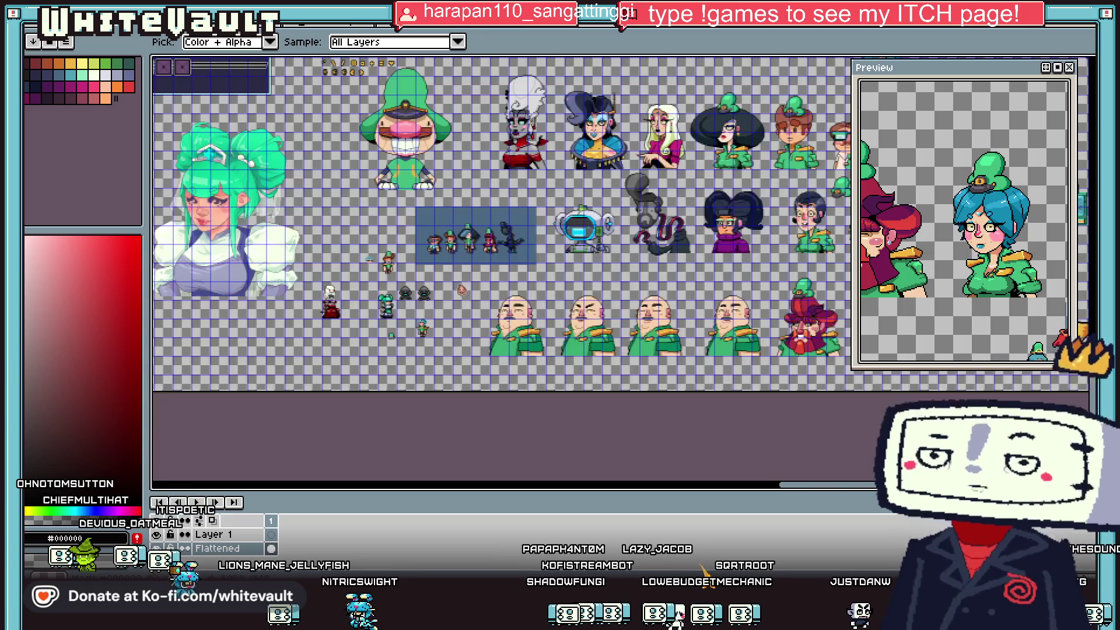
{"action": "scroll", "coordinate": [525, 292], "scroll_direction": "up", "scroll_amount": 2}
{"action": "scroll", "coordinate": [550, 333], "scroll_direction": "up", "scroll_amount": 1}
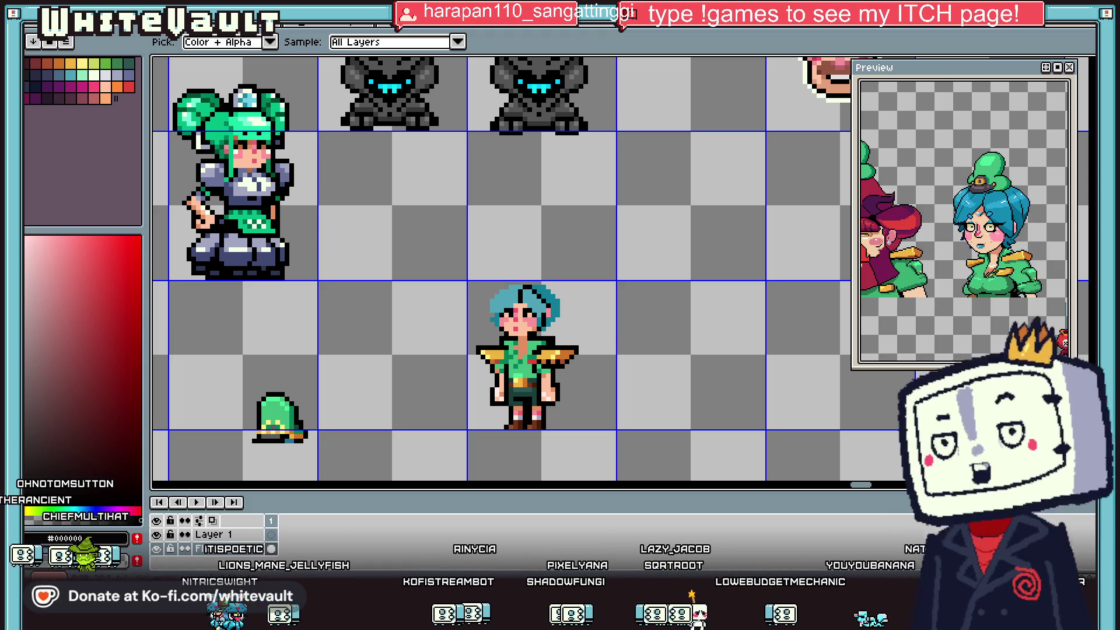
Copy the green-haired character's head onto the teal-haired character and commit its placement.
{"action": "key", "text": "m"}
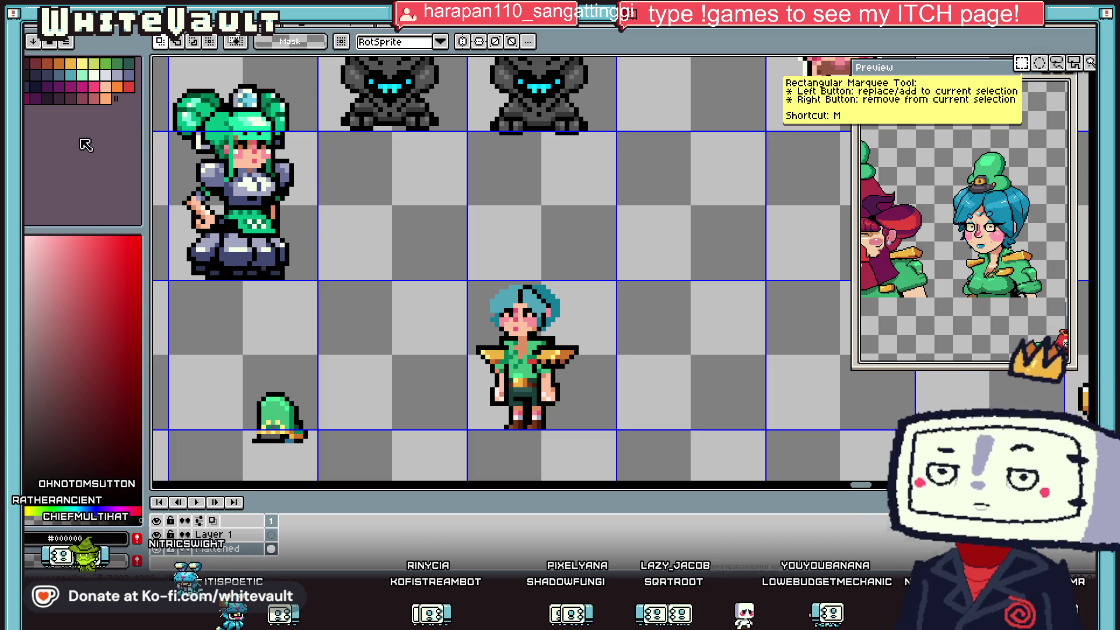
{"action": "left_click_drag", "start_coordinate": [225, 117], "coordinate": [281, 175]}
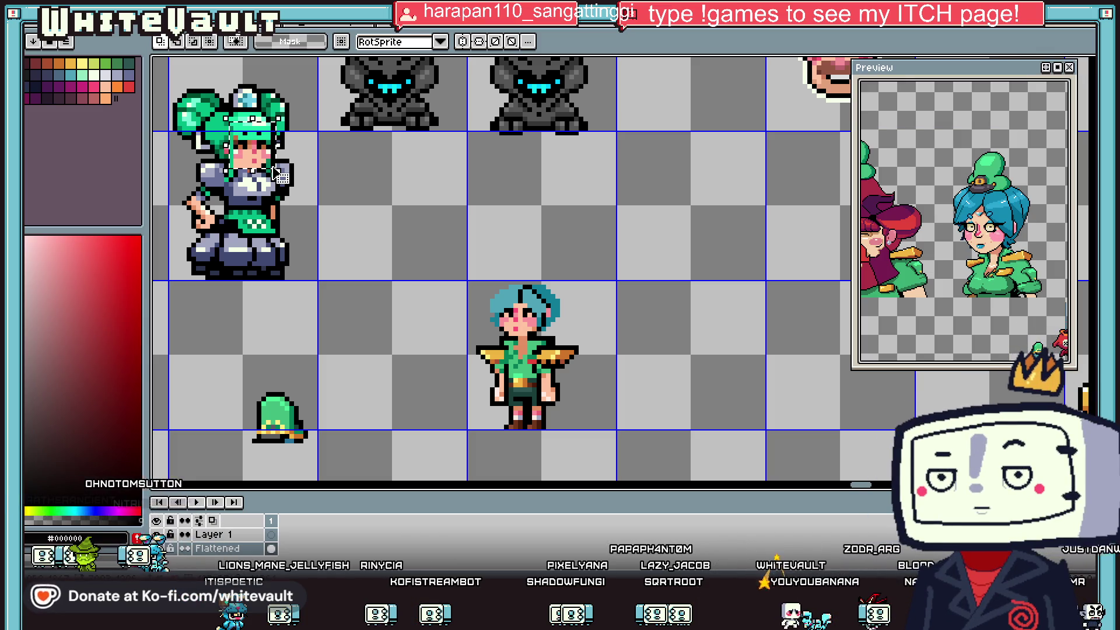
{"action": "scroll", "coordinate": [243, 143], "scroll_direction": "up", "scroll_amount": 1}
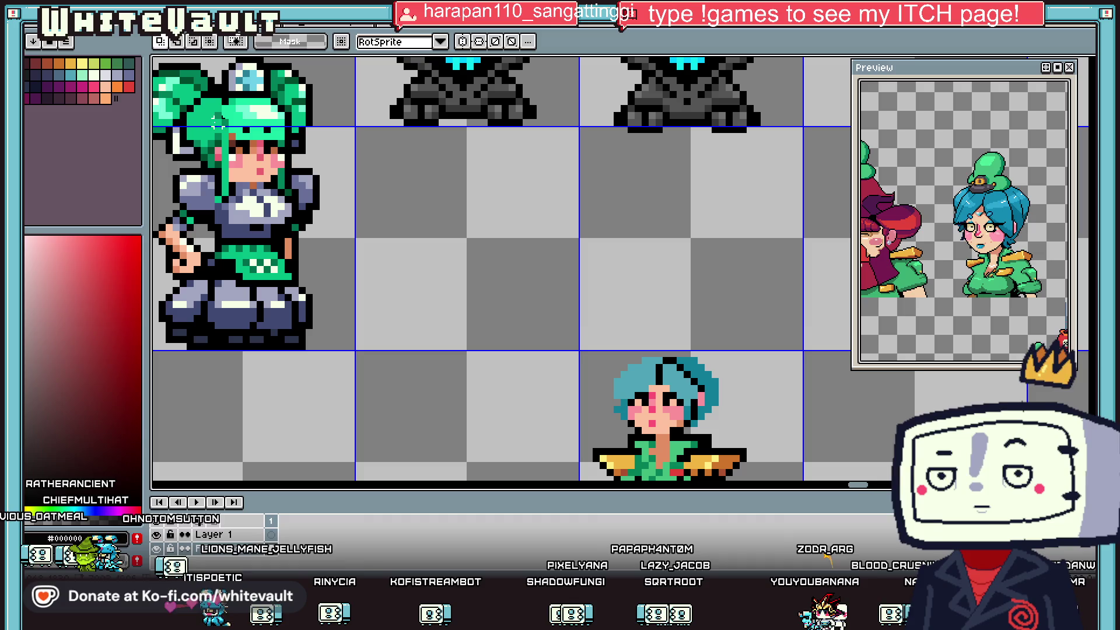
{"action": "key", "text": "ctrl+t"}
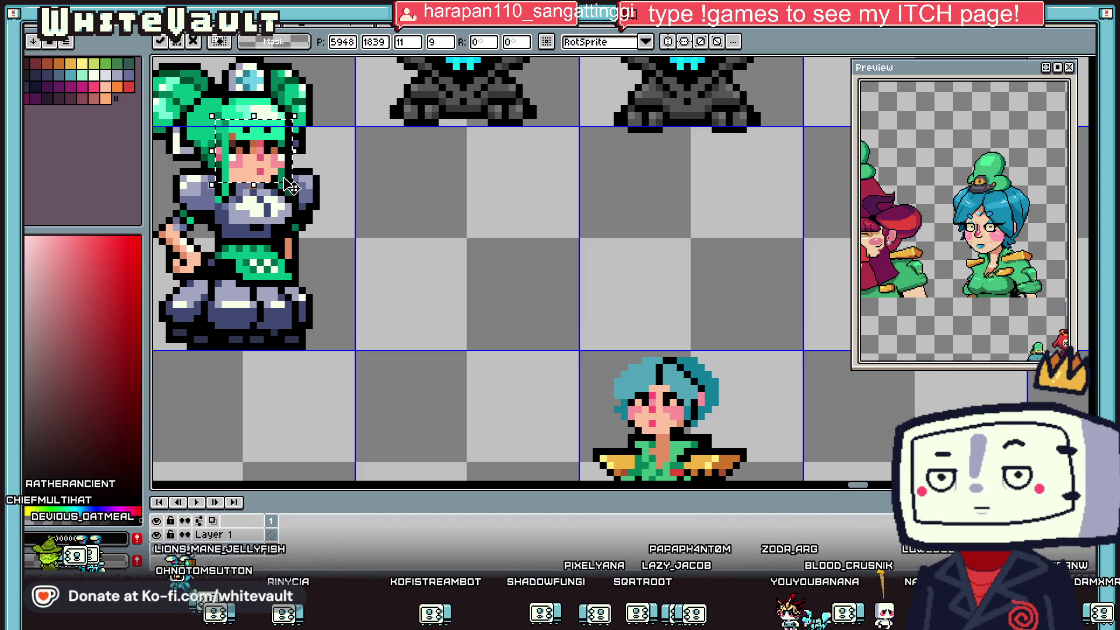
{"action": "mouse_move", "coordinate": [255, 165]}
{"action": "left_mouse_down"}
{"action": "mouse_move", "coordinate": [621, 339]}
{"action": "mouse_move", "coordinate": [654, 408]}
{"action": "left_mouse_up"}
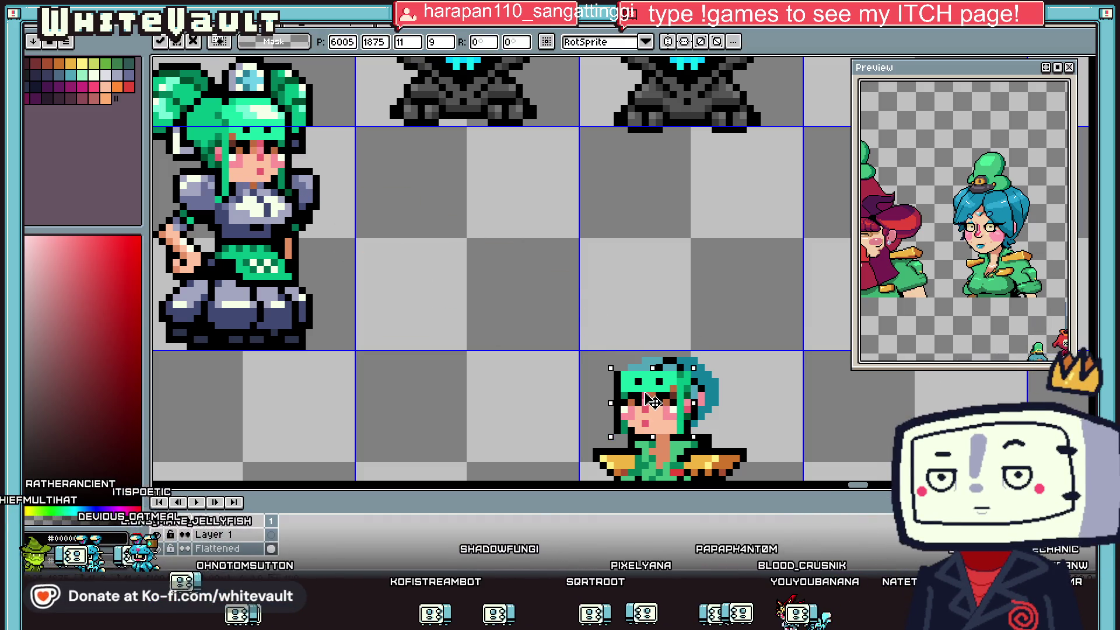
{"action": "scroll", "coordinate": [706, 385], "scroll_direction": "down", "scroll_amount": 2}
{"action": "scroll", "coordinate": [725, 421], "scroll_direction": "up", "scroll_amount": 3}
{"action": "key", "text": "Return"}
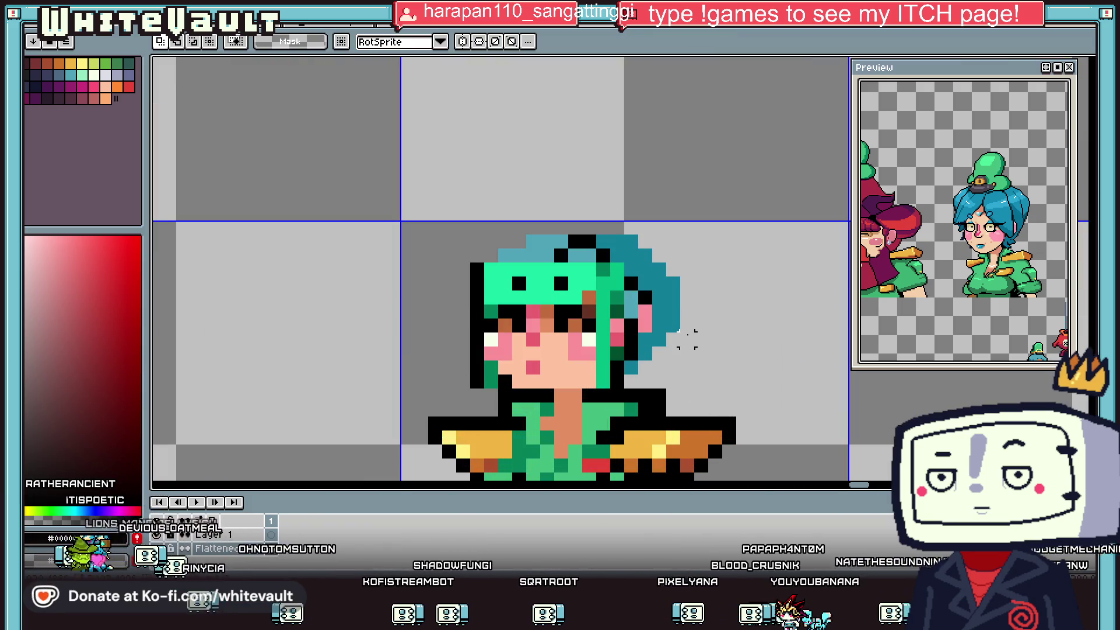
Paint dark teal pixels down the right side of the face.
{"action": "left_click", "coordinate": [671, 320], "text": "alt"}
{"action": "scroll", "coordinate": [642, 328], "scroll_direction": "up", "scroll_amount": 2}
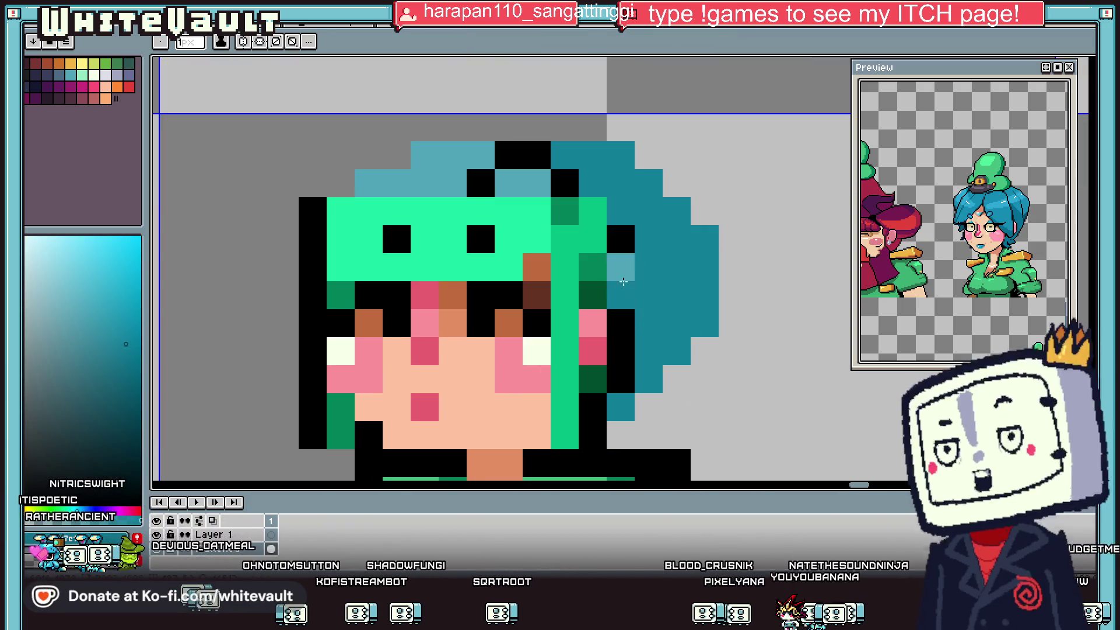
{"action": "left_click_drag", "start_coordinate": [623, 282], "coordinate": [621, 232]}
{"action": "left_click_drag", "start_coordinate": [592, 297], "coordinate": [592, 205]}
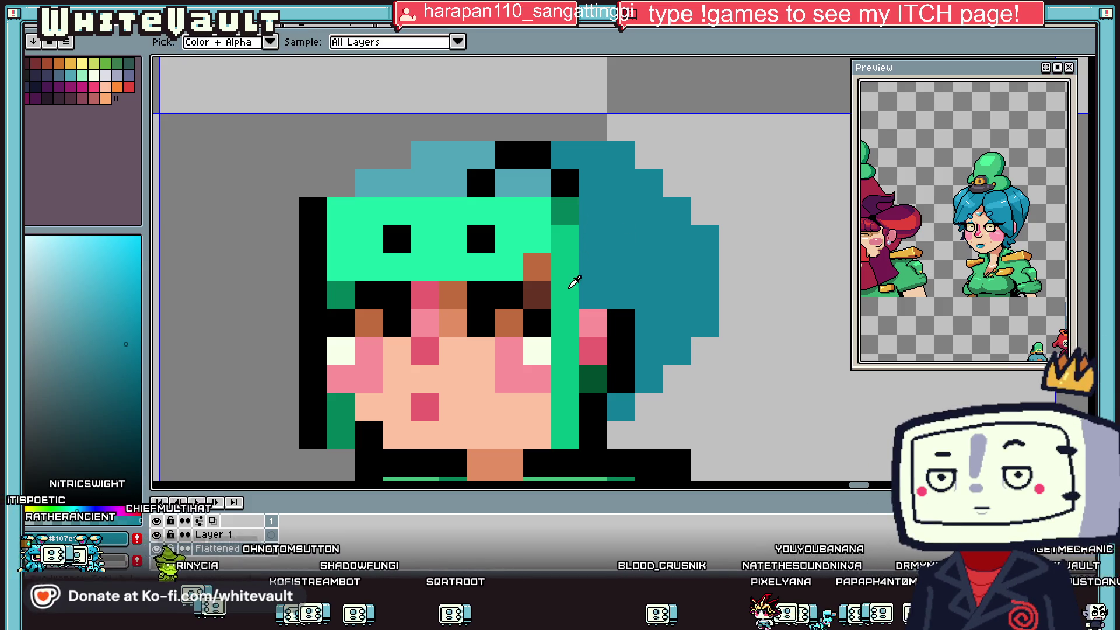
Repaint the green and dark teal hair patches bright cyan with pencil and bucket fill.
{"action": "left_click", "coordinate": [455, 146], "text": "alt"}
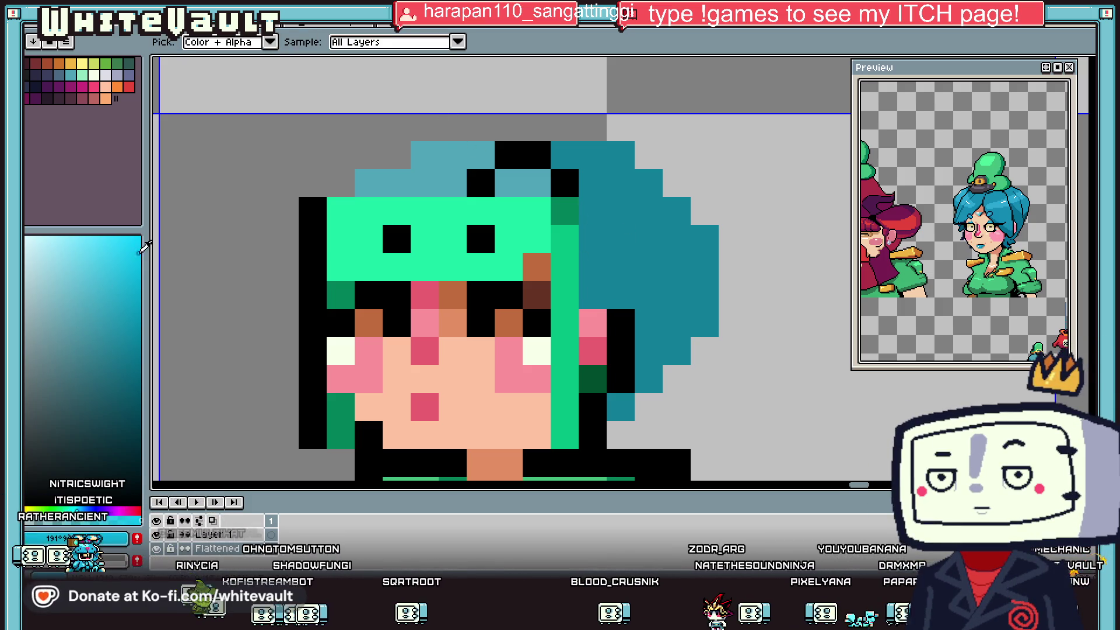
{"action": "left_click", "coordinate": [564, 295]}
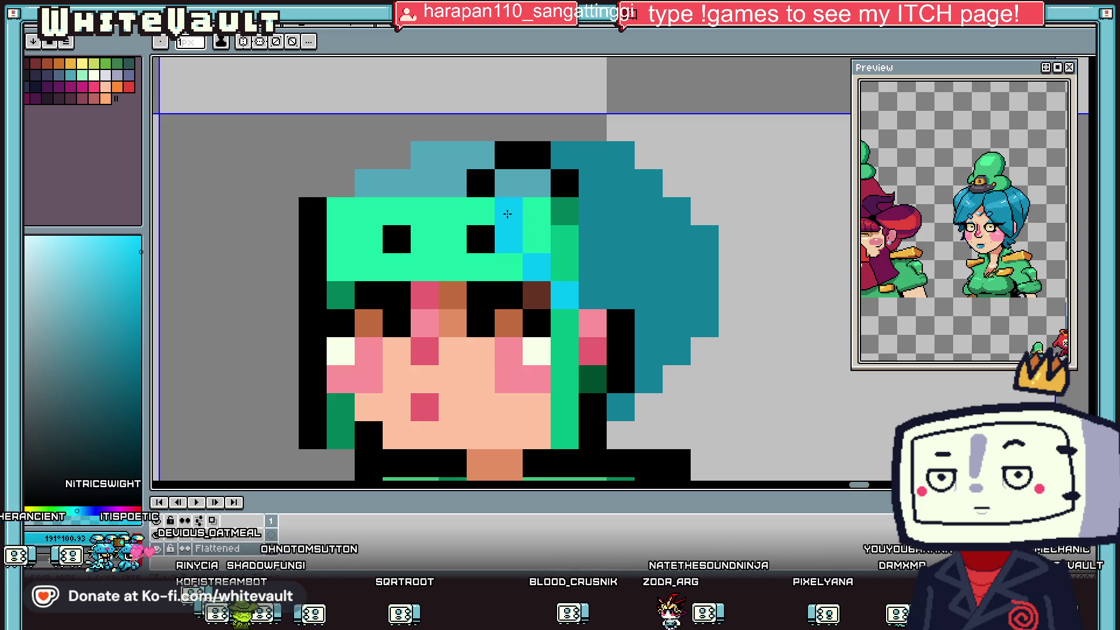
{"action": "mouse_move", "coordinate": [507, 214]}
{"action": "left_mouse_down"}
{"action": "mouse_move", "coordinate": [564, 182]}
{"action": "mouse_move", "coordinate": [599, 202]}
{"action": "left_mouse_up"}
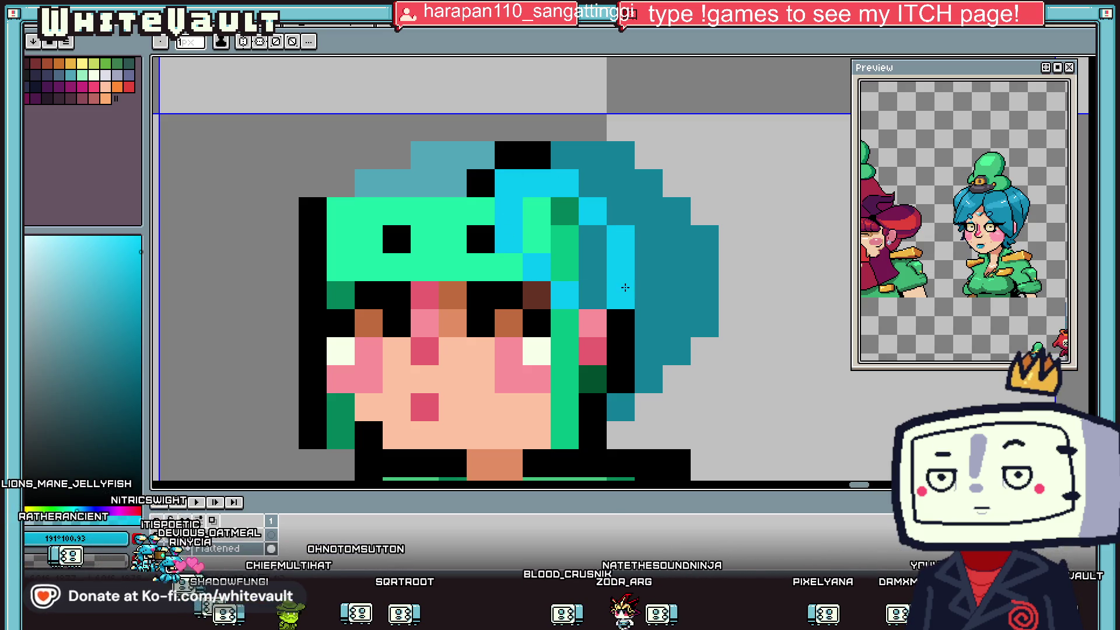
{"action": "key", "text": "g"}
{"action": "left_click", "coordinate": [593, 268]}
{"action": "left_click", "coordinate": [563, 250]}
{"action": "left_click", "coordinate": [537, 227]}
Add dark teal shading up the right hair and several shading pixels.
{"action": "left_click", "coordinate": [534, 156], "text": "alt"}
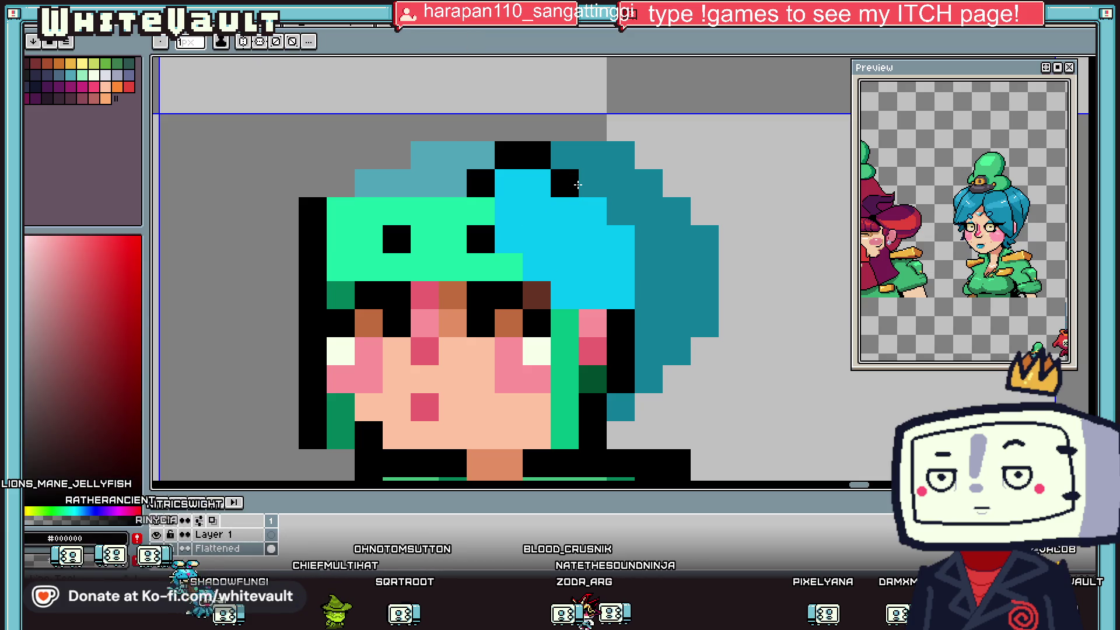
{"action": "left_click", "coordinate": [660, 264]}
{"action": "key", "text": "b"}
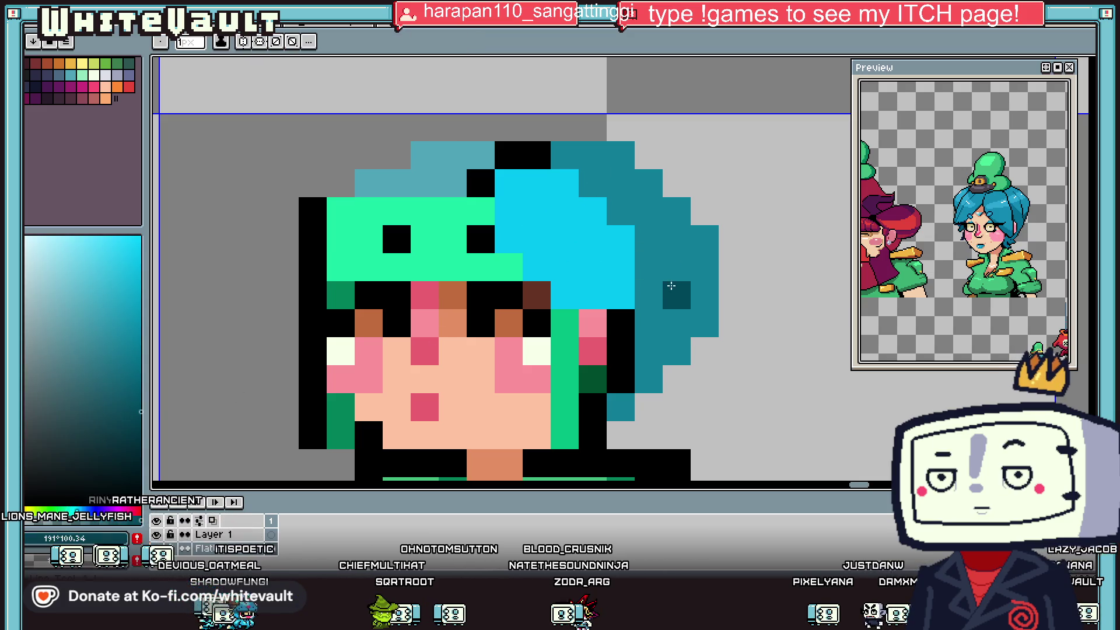
{"action": "mouse_move", "coordinate": [649, 295]}
{"action": "left_mouse_down"}
{"action": "mouse_move", "coordinate": [648, 248]}
{"action": "mouse_move", "coordinate": [615, 207]}
{"action": "left_mouse_up"}
{"action": "left_click", "coordinate": [593, 183]}
{"action": "left_click", "coordinate": [564, 321]}
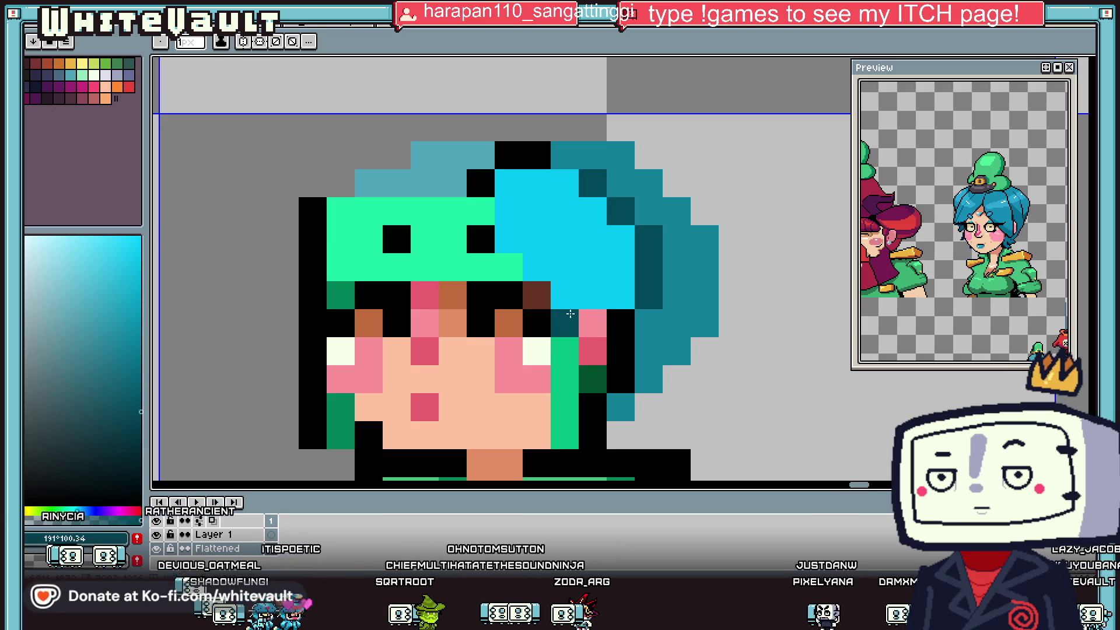
{"action": "left_click", "coordinate": [537, 295]}
{"action": "scroll", "coordinate": [509, 267], "scroll_direction": "down", "scroll_amount": 4}
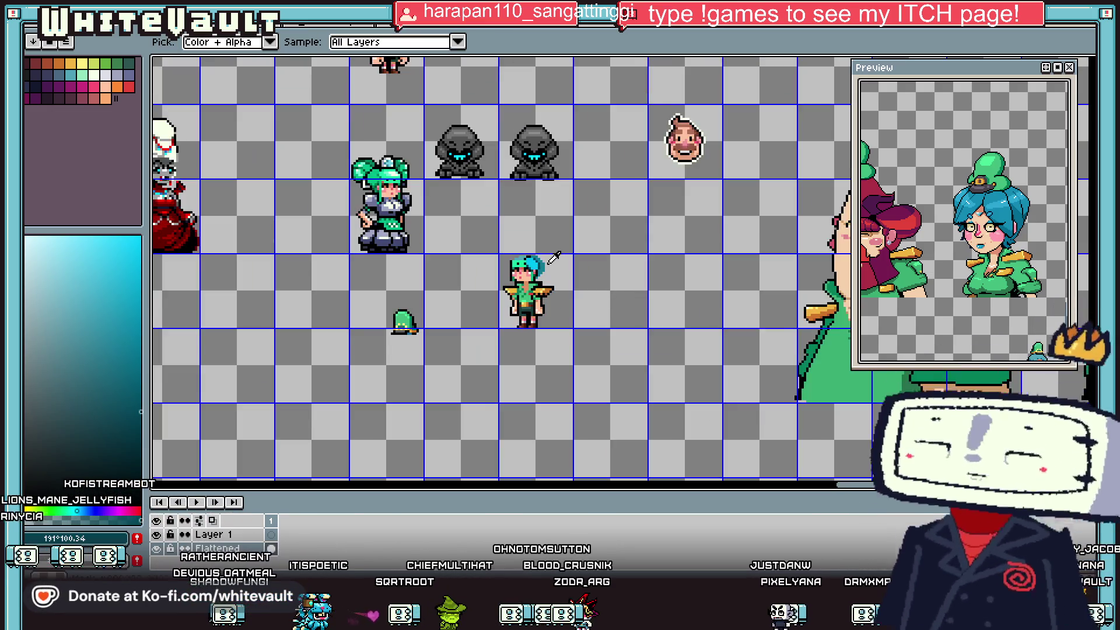
{"action": "scroll", "coordinate": [580, 305], "scroll_direction": "up", "scroll_amount": 4}
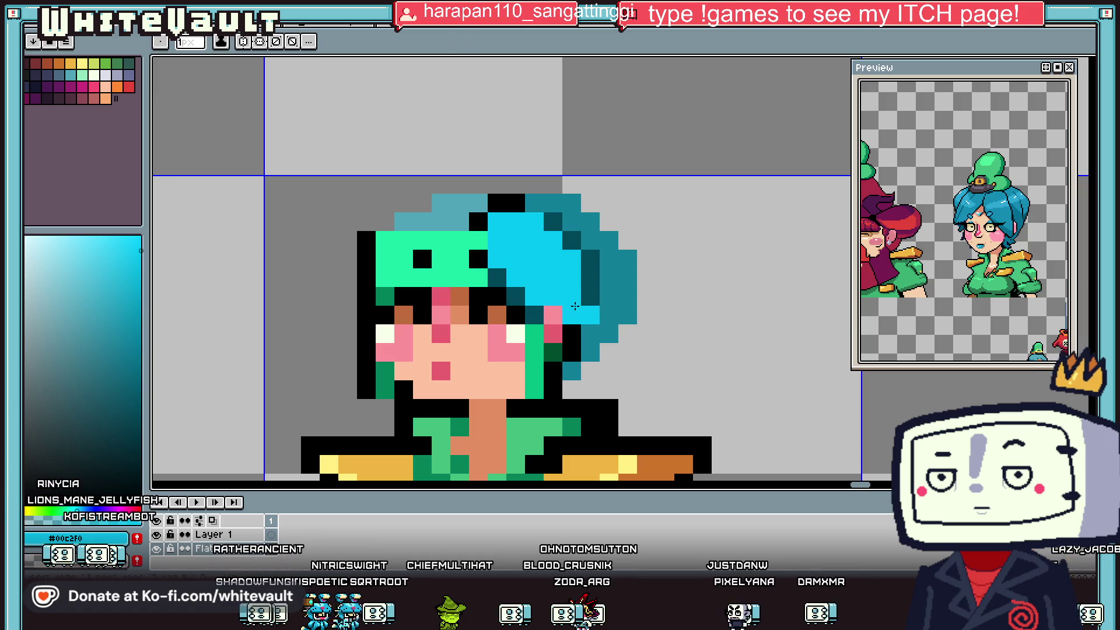
{"action": "left_click", "coordinate": [589, 301], "text": "alt"}
{"action": "left_click", "coordinate": [617, 319]}
{"action": "scroll", "coordinate": [598, 329], "scroll_direction": "down", "scroll_amount": 4}
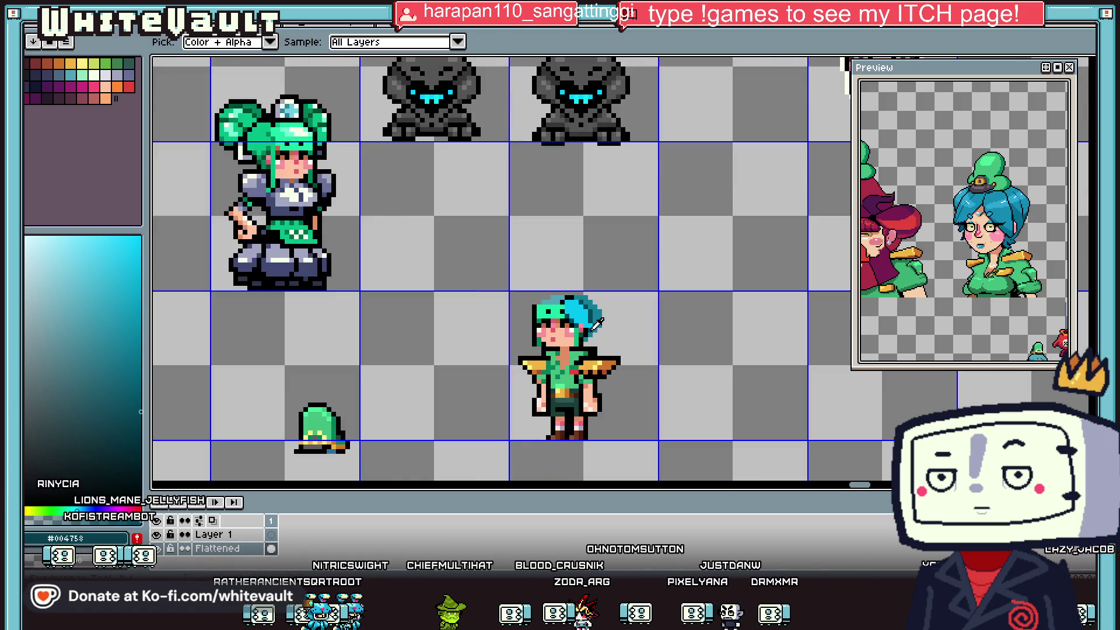
{"action": "scroll", "coordinate": [583, 311], "scroll_direction": "up", "scroll_amount": 2}
{"action": "scroll", "coordinate": [548, 301], "scroll_direction": "up", "scroll_amount": 3}
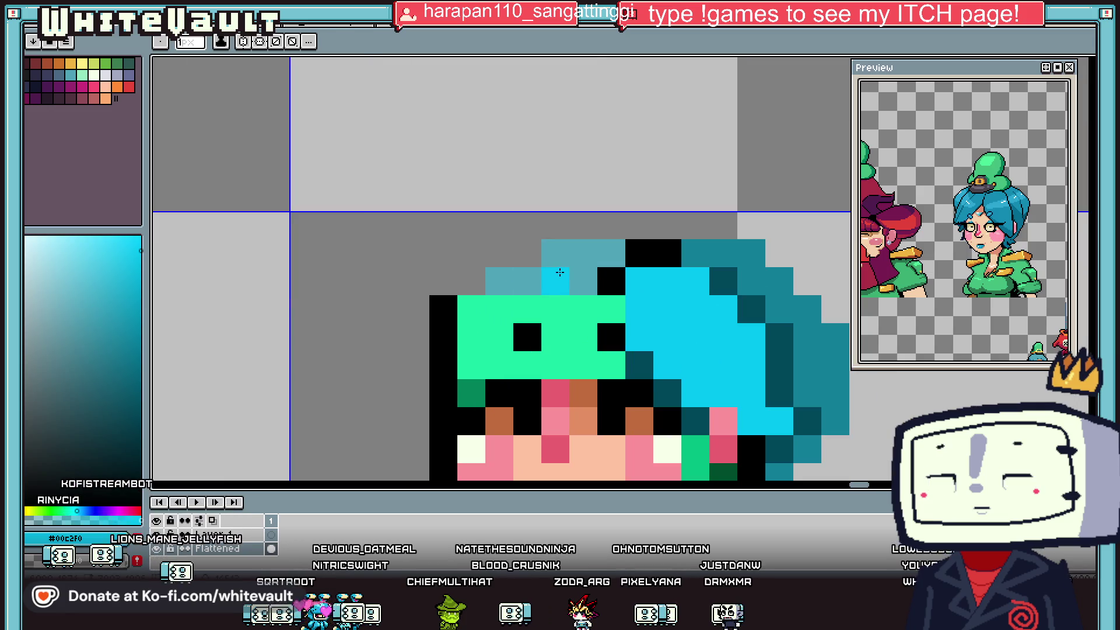
Extend the hair left with a stepped cyan outline, fill it, and cover the black column.
{"action": "mouse_move", "coordinate": [544, 223]}
{"action": "left_mouse_down"}
{"action": "mouse_move", "coordinate": [493, 227]}
{"action": "mouse_move", "coordinate": [379, 334]}
{"action": "mouse_move", "coordinate": [388, 301]}
{"action": "mouse_move", "coordinate": [280, 408]}
{"action": "mouse_move", "coordinate": [297, 428]}
{"action": "mouse_move", "coordinate": [374, 442]}
{"action": "left_mouse_up"}
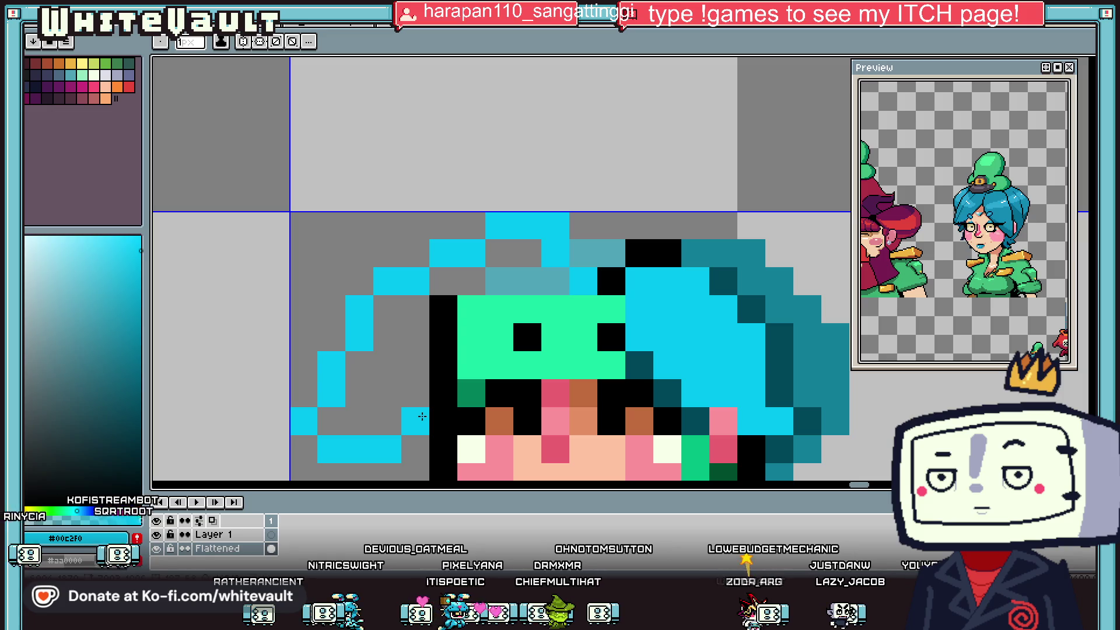
{"action": "key", "text": "g"}
{"action": "left_click", "coordinate": [406, 386]}
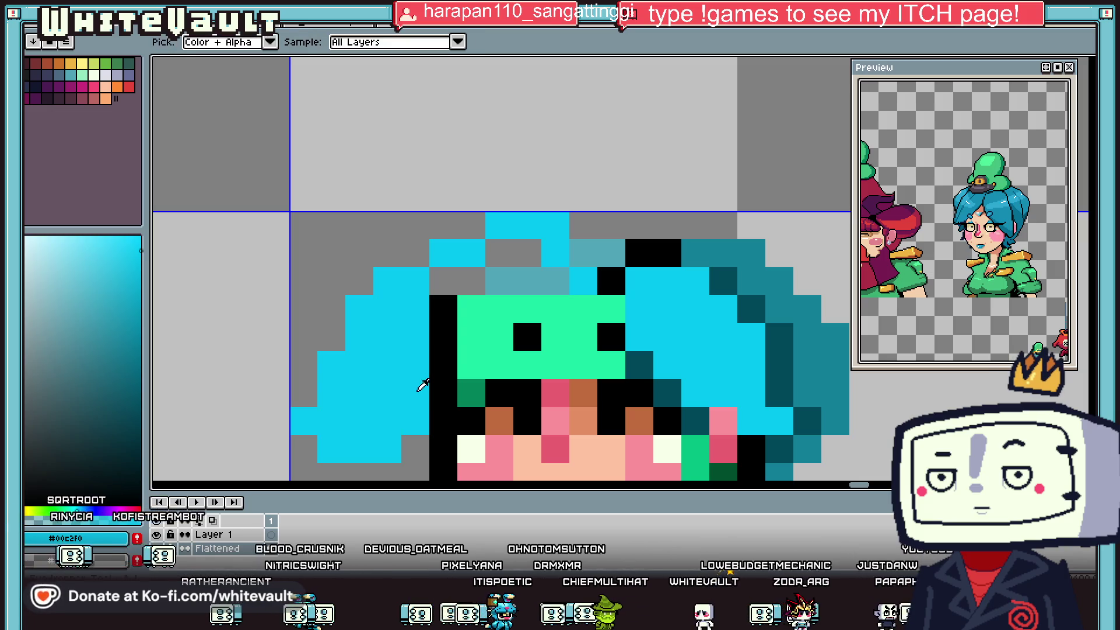
{"action": "key", "text": "b"}
{"action": "left_click_drag", "start_coordinate": [443, 370], "coordinate": [462, 272]}
{"action": "left_click_drag", "start_coordinate": [541, 275], "coordinate": [496, 251]}
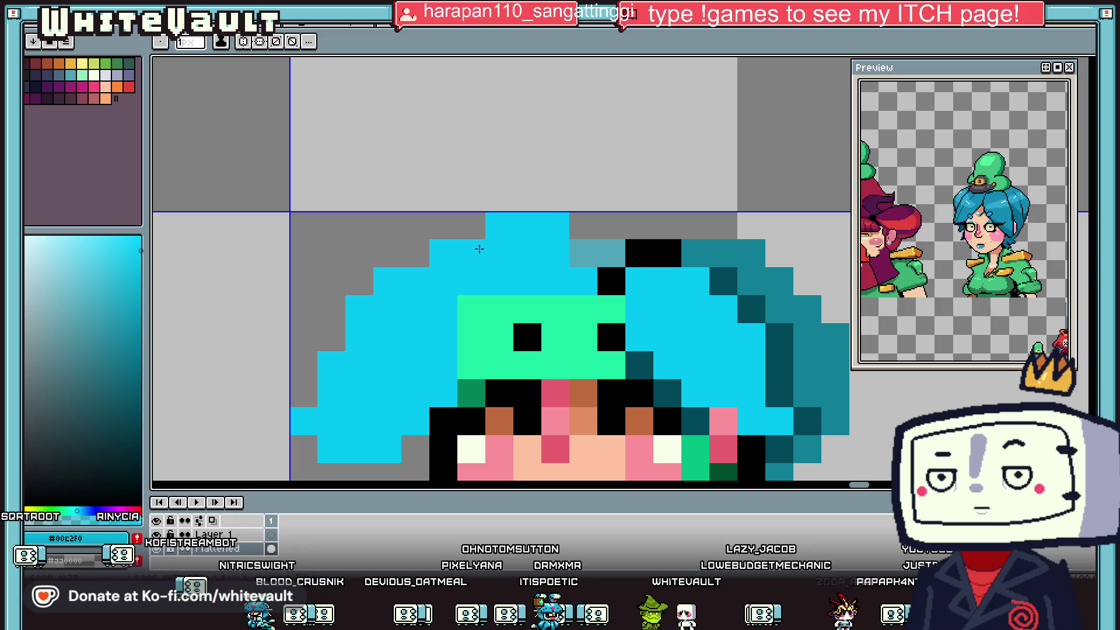
Paint the forehead between the eyes with the light skin colour.
{"action": "scroll", "coordinate": [499, 309], "scroll_direction": "down", "scroll_amount": 4}
{"action": "key", "text": "i"}
{"action": "scroll", "coordinate": [498, 321], "scroll_direction": "up", "scroll_amount": 1}
{"action": "scroll", "coordinate": [498, 319], "scroll_direction": "up", "scroll_amount": 1}
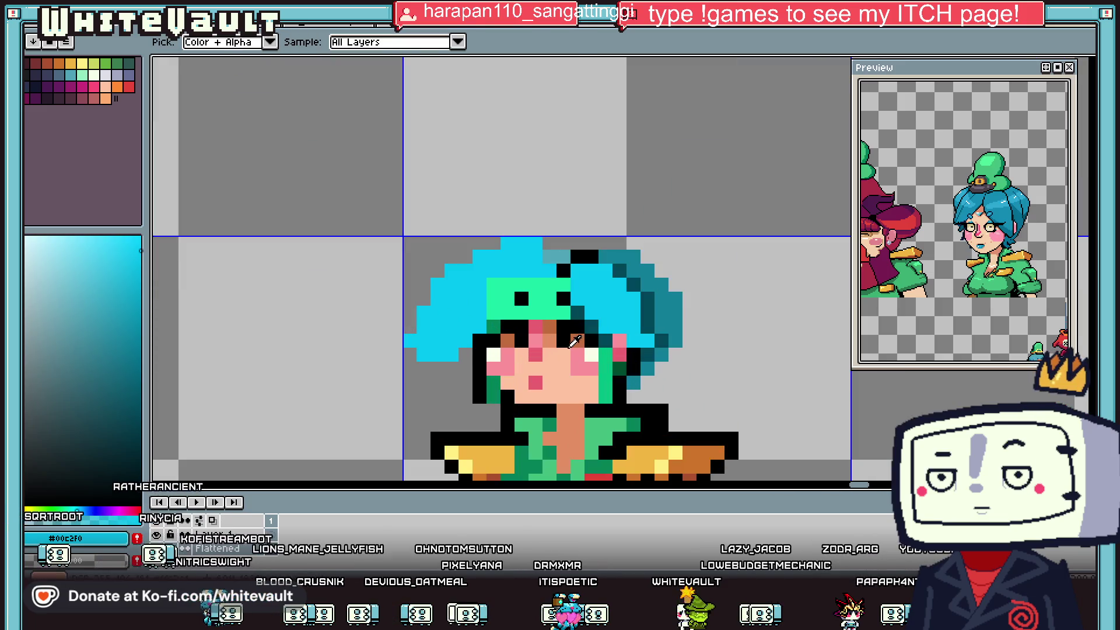
{"action": "scroll", "coordinate": [509, 323], "scroll_direction": "up", "scroll_amount": 1}
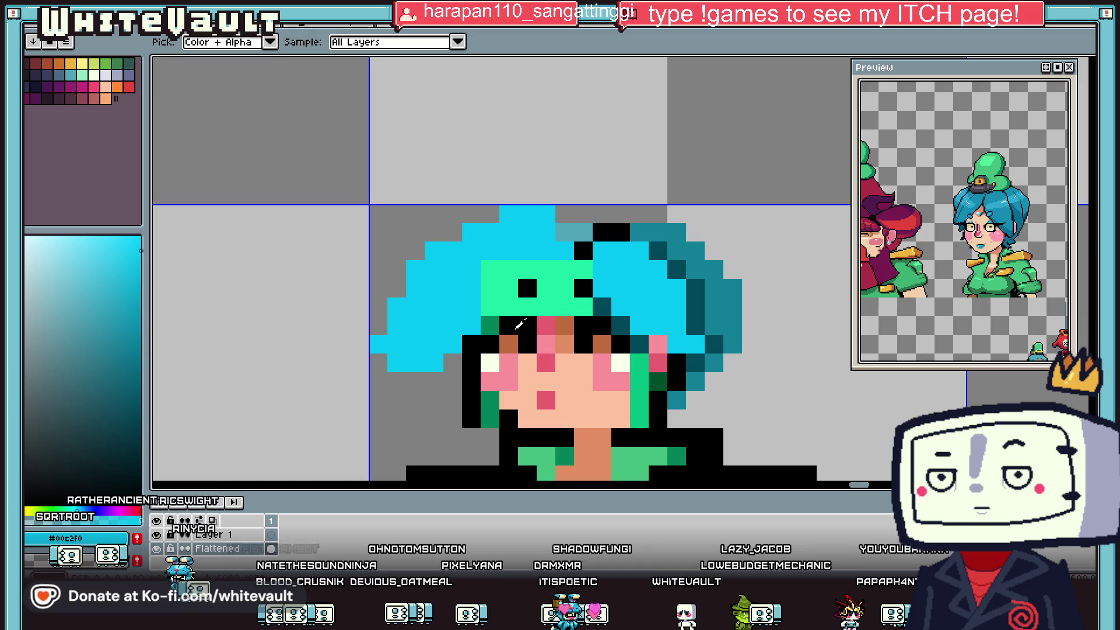
{"action": "left_click", "coordinate": [571, 361]}
{"action": "mouse_move", "coordinate": [546, 283]}
{"action": "left_mouse_down"}
{"action": "mouse_move", "coordinate": [545, 308]}
{"action": "mouse_move", "coordinate": [564, 288]}
{"action": "mouse_move", "coordinate": [590, 301]}
{"action": "left_mouse_up"}
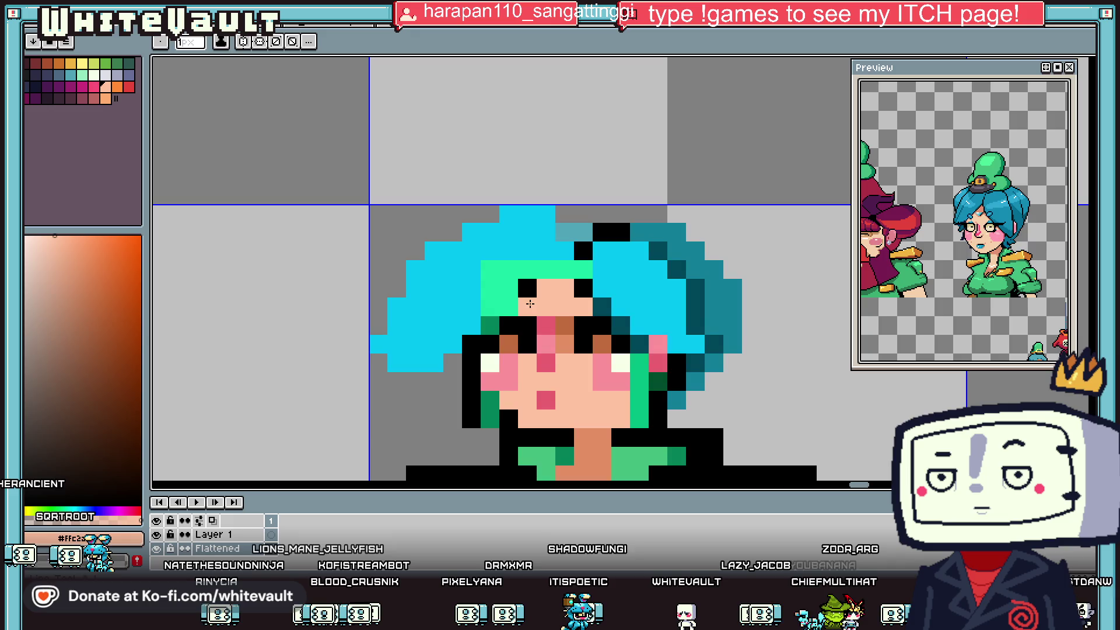
Erase the left part of the cyan hair and the face's left outline.
{"action": "scroll", "coordinate": [561, 315], "scroll_direction": "down", "scroll_amount": 6}
{"action": "scroll", "coordinate": [561, 315], "scroll_direction": "up", "scroll_amount": 3}
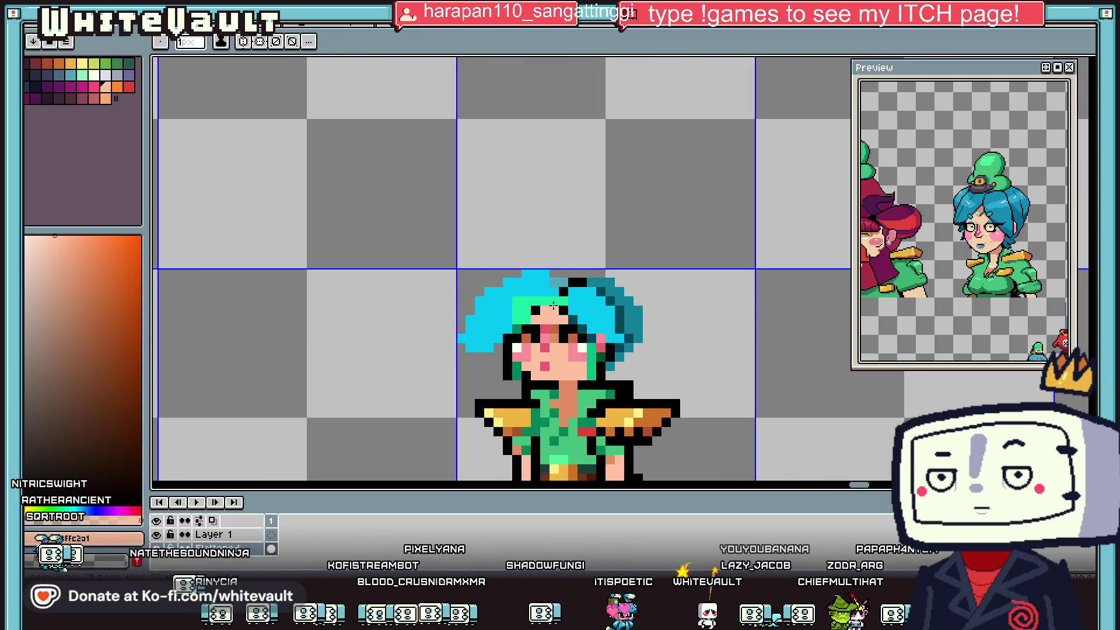
{"action": "scroll", "coordinate": [553, 305], "scroll_direction": "down", "scroll_amount": 3}
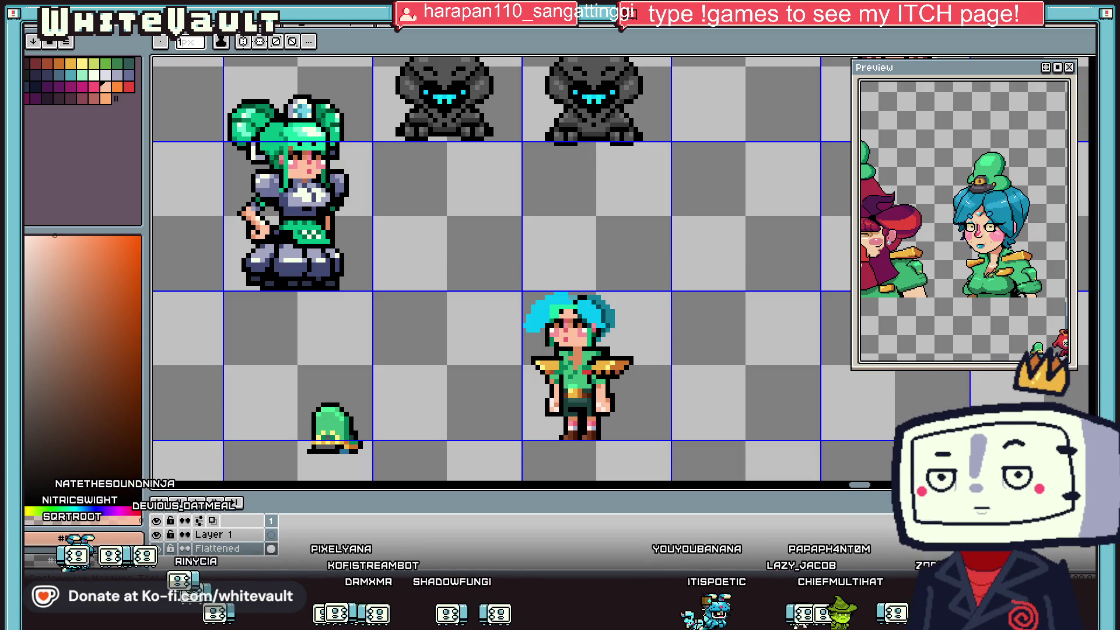
{"action": "scroll", "coordinate": [515, 326], "scroll_direction": "up", "scroll_amount": 3}
{"action": "key", "text": "e"}
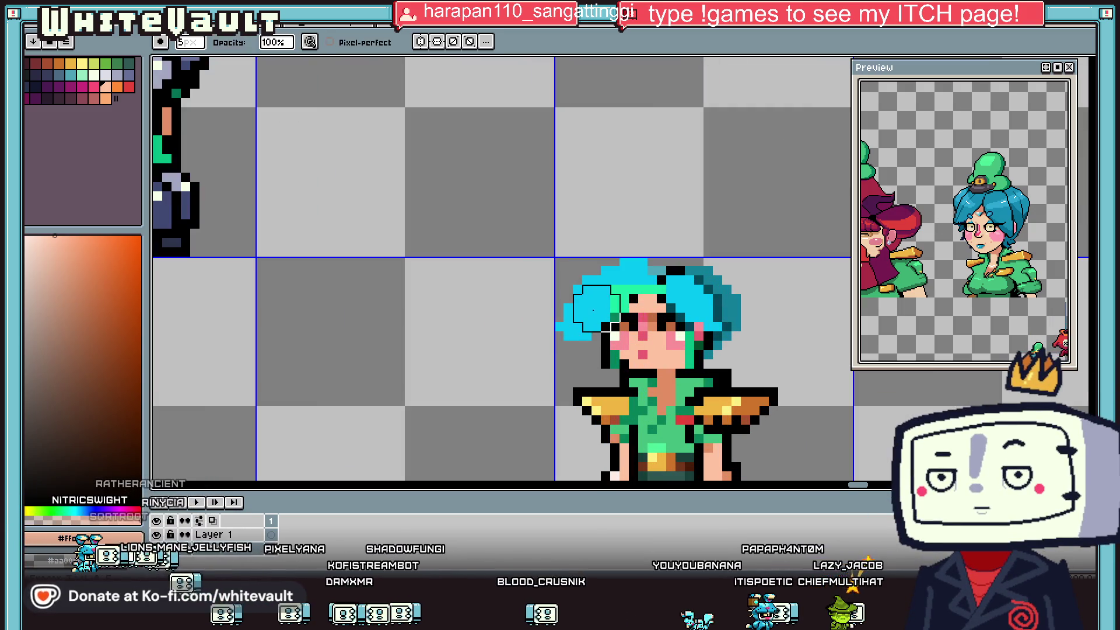
{"action": "mouse_move", "coordinate": [555, 320]}
{"action": "left_mouse_down"}
{"action": "mouse_move", "coordinate": [570, 337]}
{"action": "mouse_move", "coordinate": [568, 244]}
{"action": "left_mouse_up"}
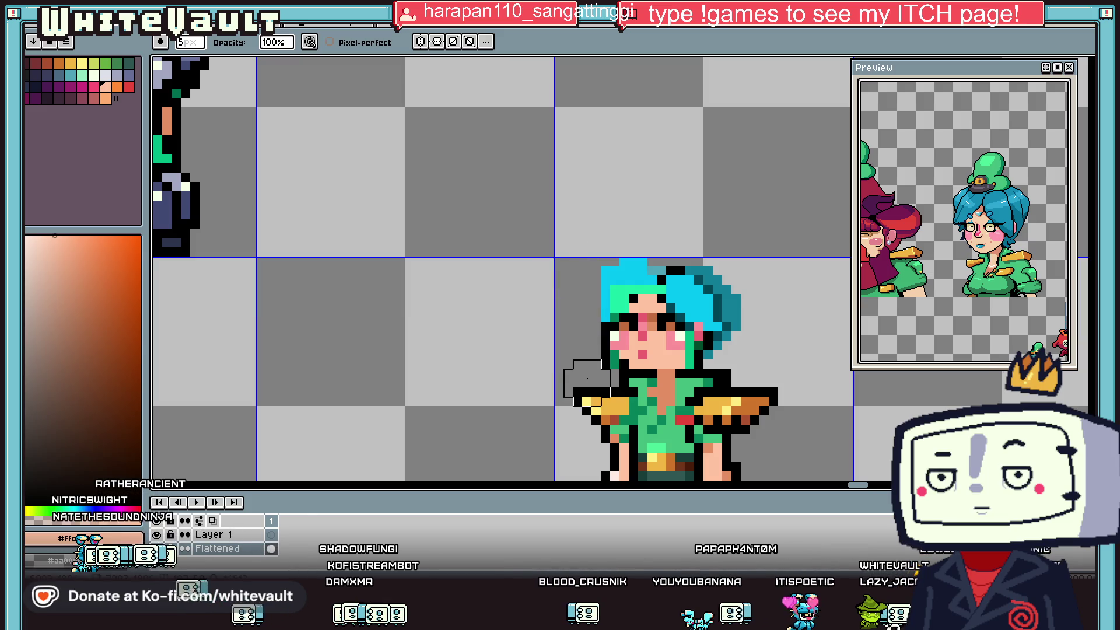
{"action": "left_click_drag", "start_coordinate": [595, 367], "coordinate": [589, 356]}
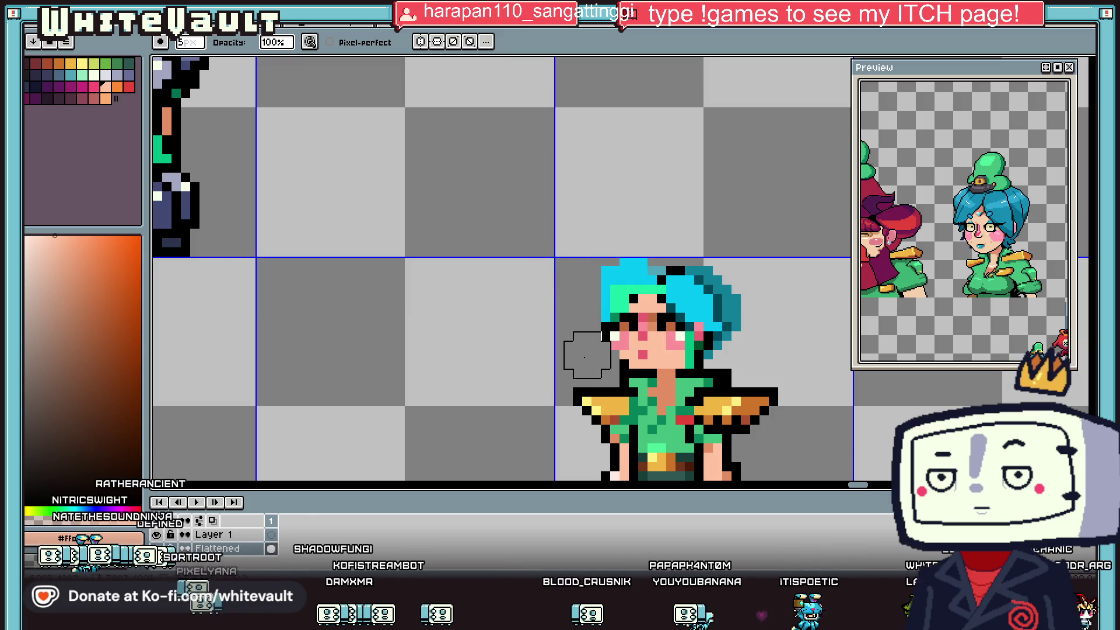
Sample the dark teal from the hair with the Pencil for the left edge strip.
{"action": "scroll", "coordinate": [778, 297], "scroll_direction": "down", "scroll_amount": 2}
{"action": "scroll", "coordinate": [753, 293], "scroll_direction": "up", "scroll_amount": 3}
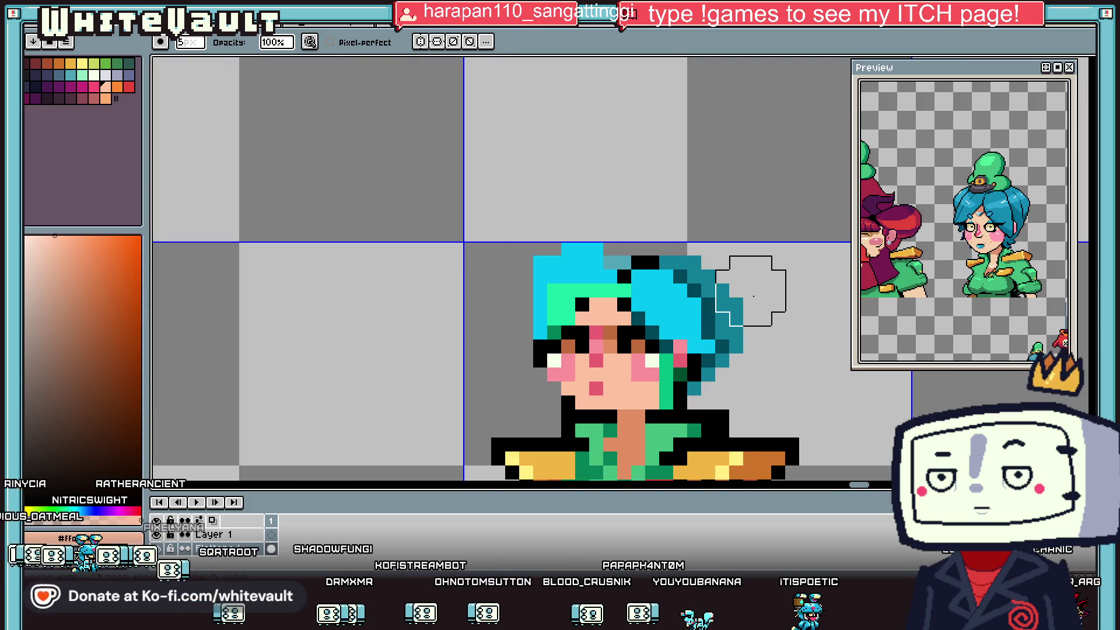
{"action": "key", "text": "b"}
{"action": "left_click", "coordinate": [736, 308], "text": "alt"}
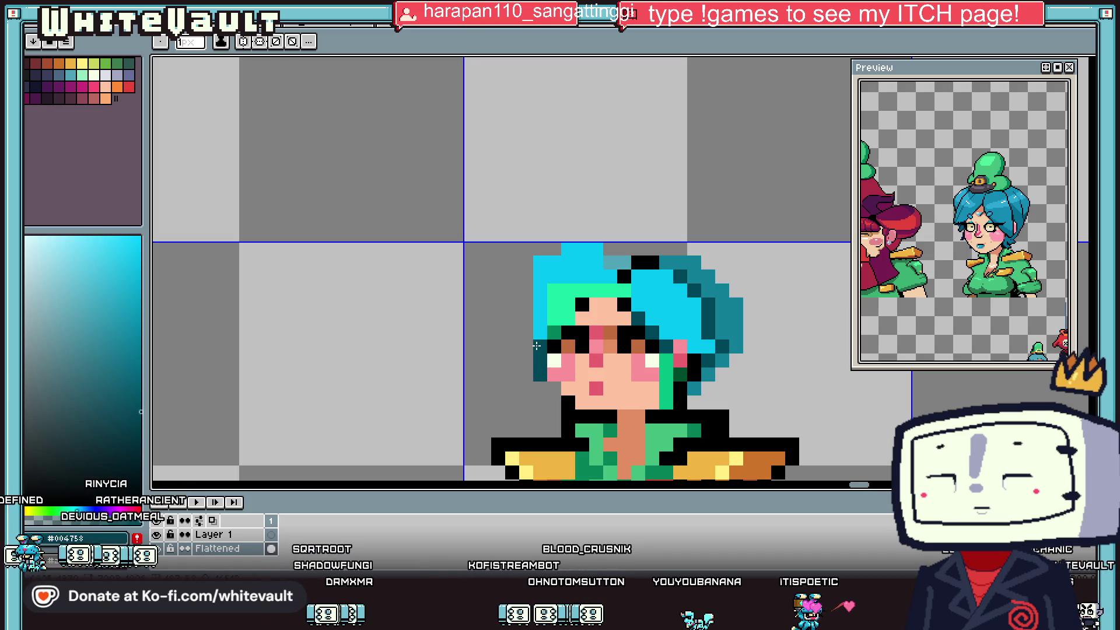
Paint dark teal strokes in the hair, fill the mint hair cyan, and clear stray cyan blocks.
{"action": "left_click_drag", "start_coordinate": [527, 348], "coordinate": [527, 315]}
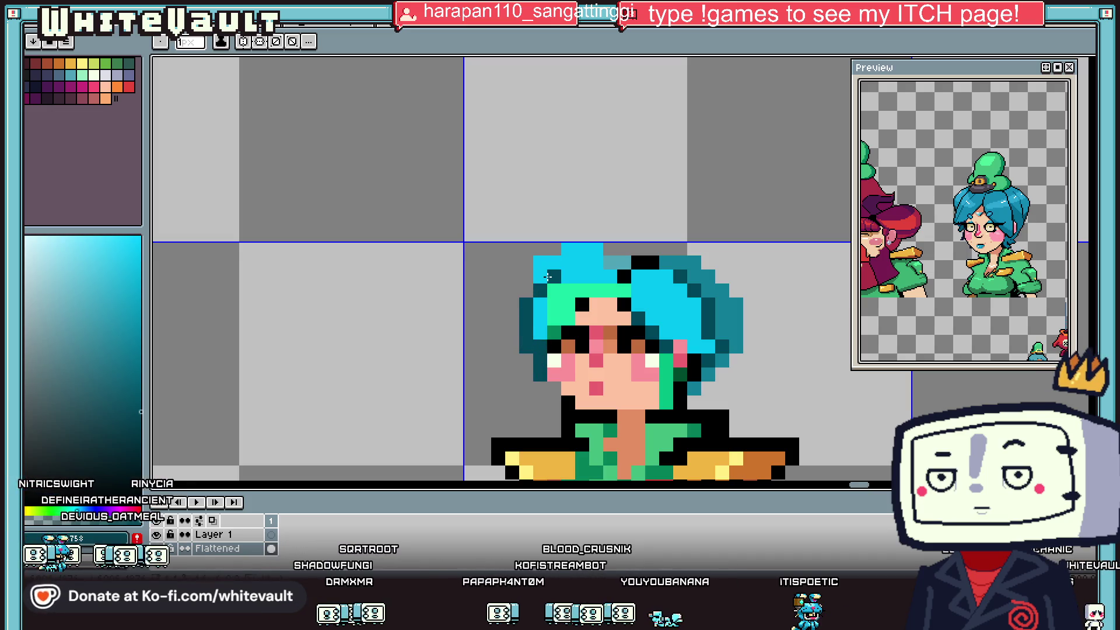
{"action": "left_click_drag", "start_coordinate": [608, 263], "coordinate": [577, 277]}
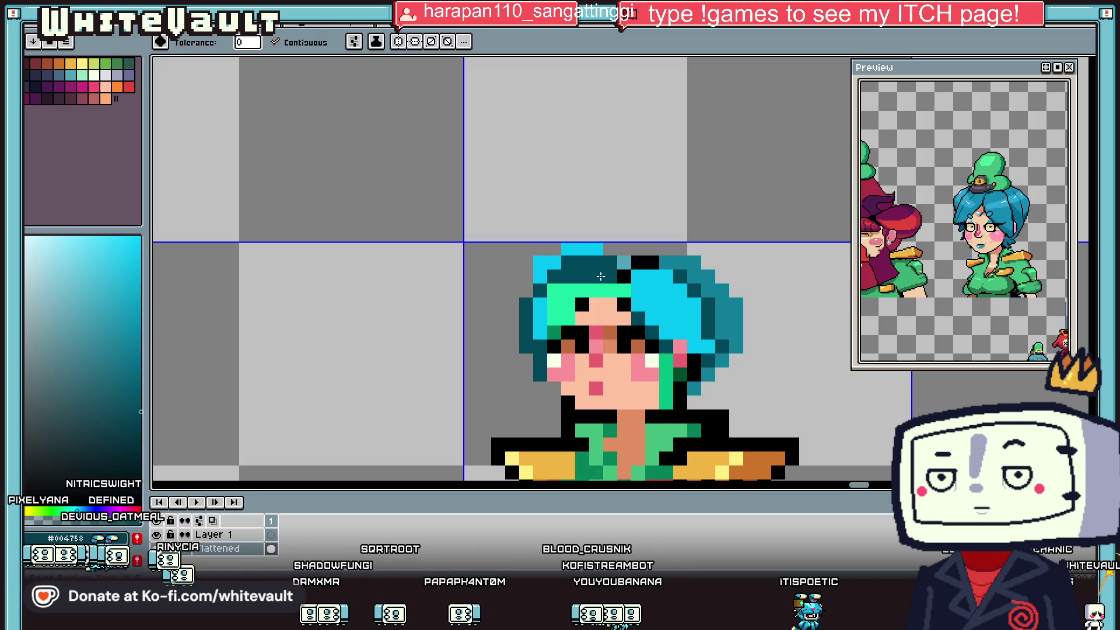
{"action": "left_click", "coordinate": [631, 289], "text": "alt"}
{"action": "key", "text": "f"}
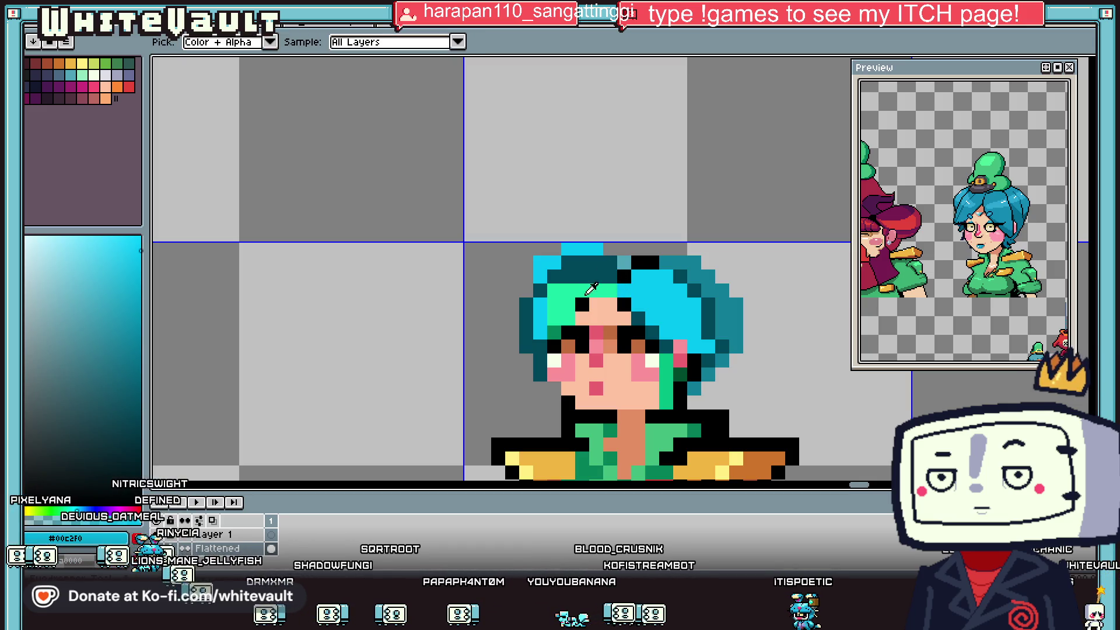
{"action": "left_click", "coordinate": [610, 290]}
{"action": "left_click", "coordinate": [548, 248], "text": "alt"}
{"action": "left_click", "coordinate": [583, 248]}
{"action": "left_click", "coordinate": [554, 263]}
Add a cyan pixel beside the nose.
{"action": "scroll", "coordinate": [554, 262], "scroll_direction": "down", "scroll_amount": 3}
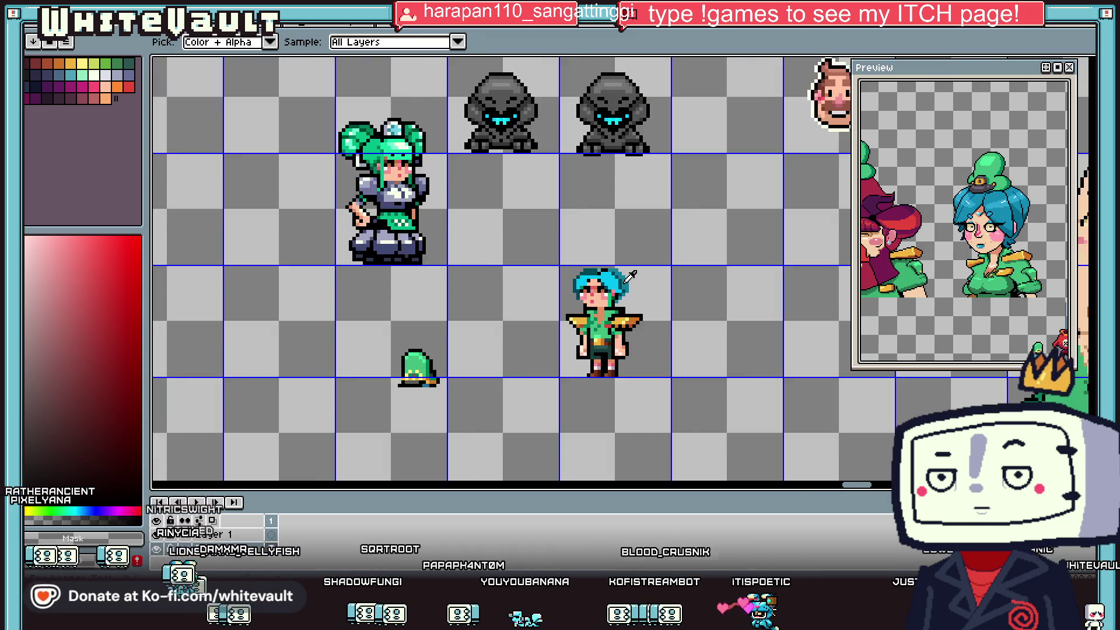
{"action": "scroll", "coordinate": [630, 277], "scroll_direction": "up", "scroll_amount": 2}
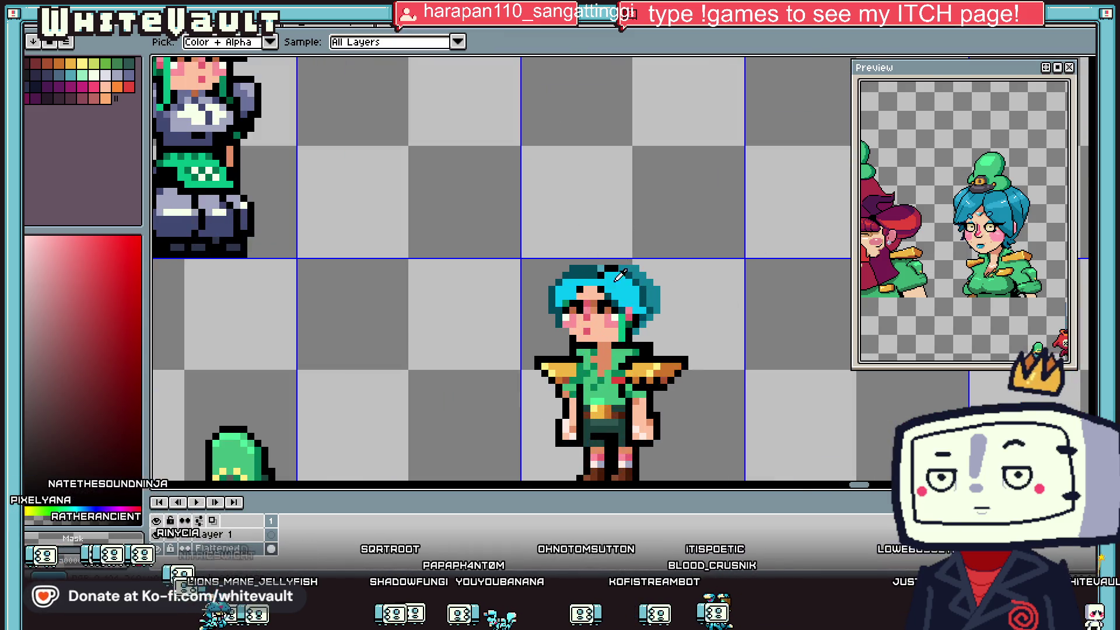
{"action": "scroll", "coordinate": [641, 315], "scroll_direction": "up", "scroll_amount": 1}
{"action": "scroll", "coordinate": [609, 306], "scroll_direction": "down", "scroll_amount": 2}
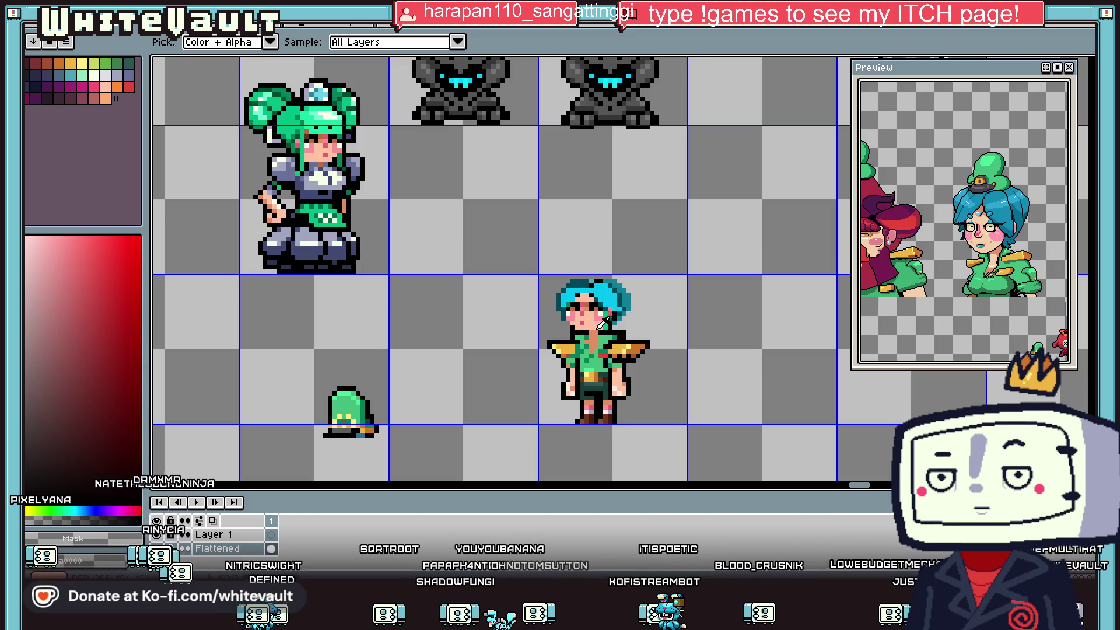
{"action": "scroll", "coordinate": [609, 305], "scroll_direction": "up", "scroll_amount": 1}
{"action": "left_click", "coordinate": [606, 292], "text": "alt"}
{"action": "scroll", "coordinate": [583, 315], "scroll_direction": "up", "scroll_amount": 1}
{"action": "left_click", "coordinate": [573, 330]}
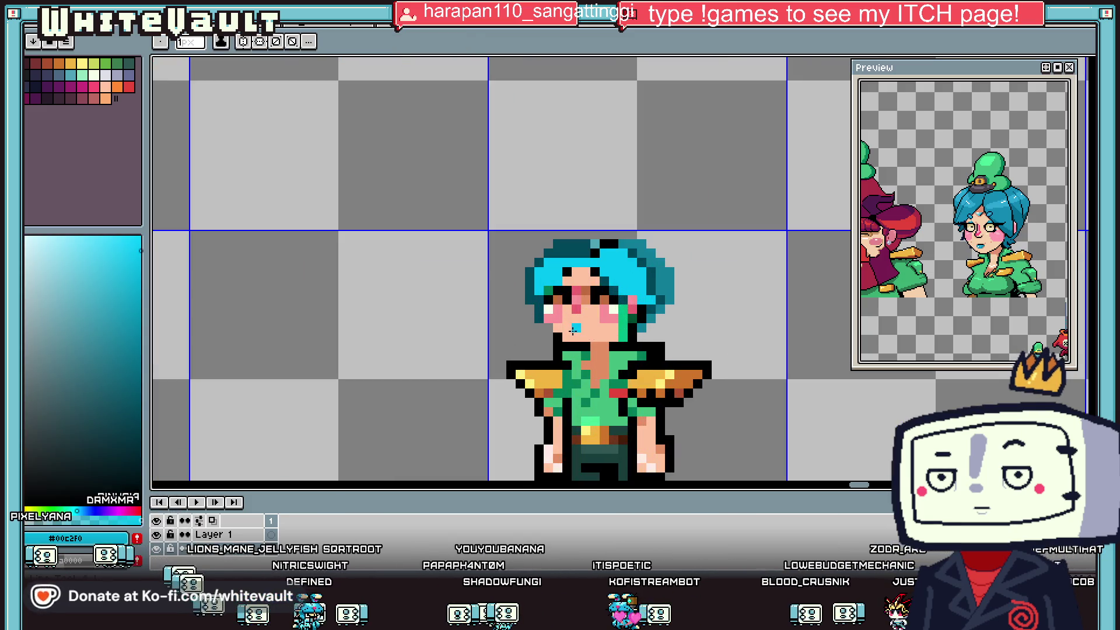
Turn a stray cyan pixel black and add cyan accents above the eyes.
{"action": "scroll", "coordinate": [596, 287], "scroll_direction": "up", "scroll_amount": 2}
{"action": "key", "text": "ctrl+z"}
{"action": "left_click", "coordinate": [595, 262]}
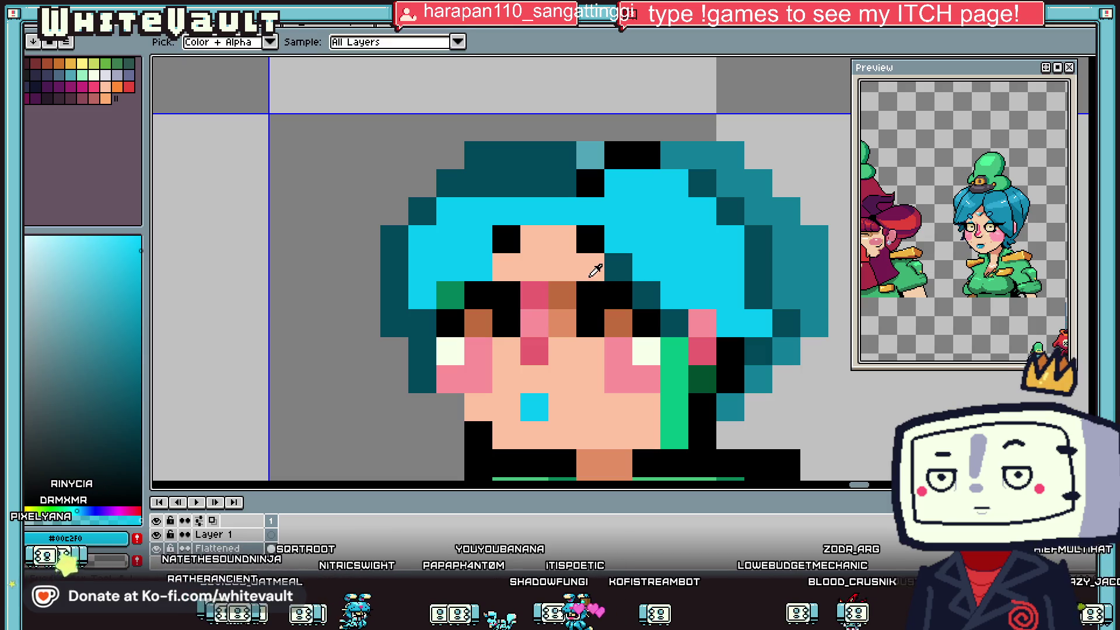
{"action": "left_click", "coordinate": [534, 267]}
{"action": "key", "text": "ctrl+z"}
{"action": "left_click", "coordinate": [513, 274]}
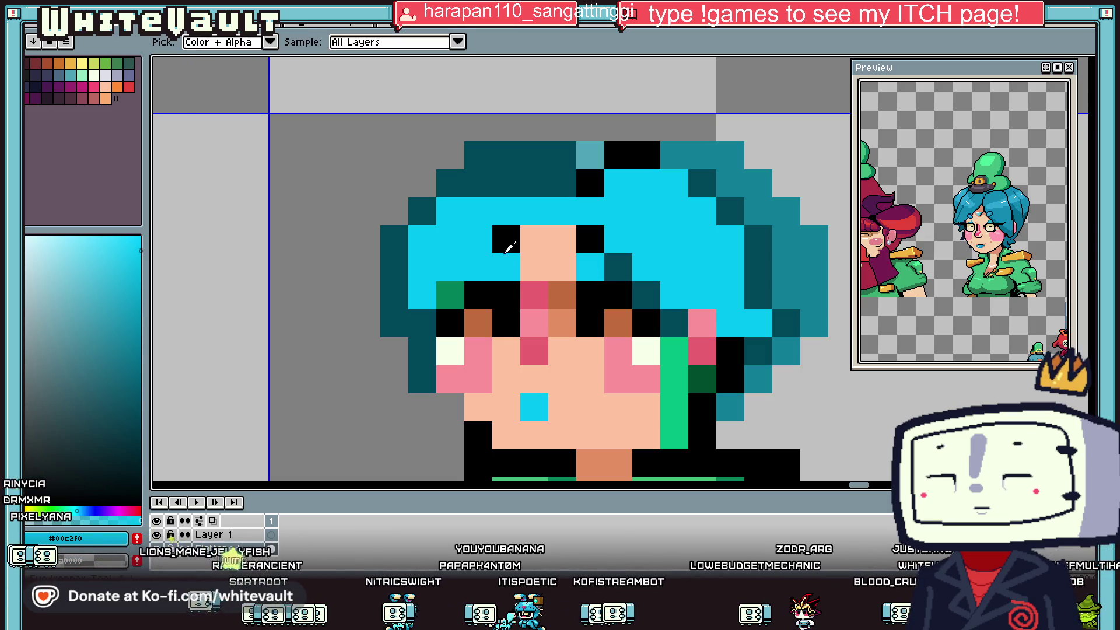
Fill the bright cyan hair with a darker teal, with a dark teal pixel beside the eye.
{"action": "left_click", "coordinate": [619, 267], "text": "alt"}
{"action": "left_click", "coordinate": [472, 272]}
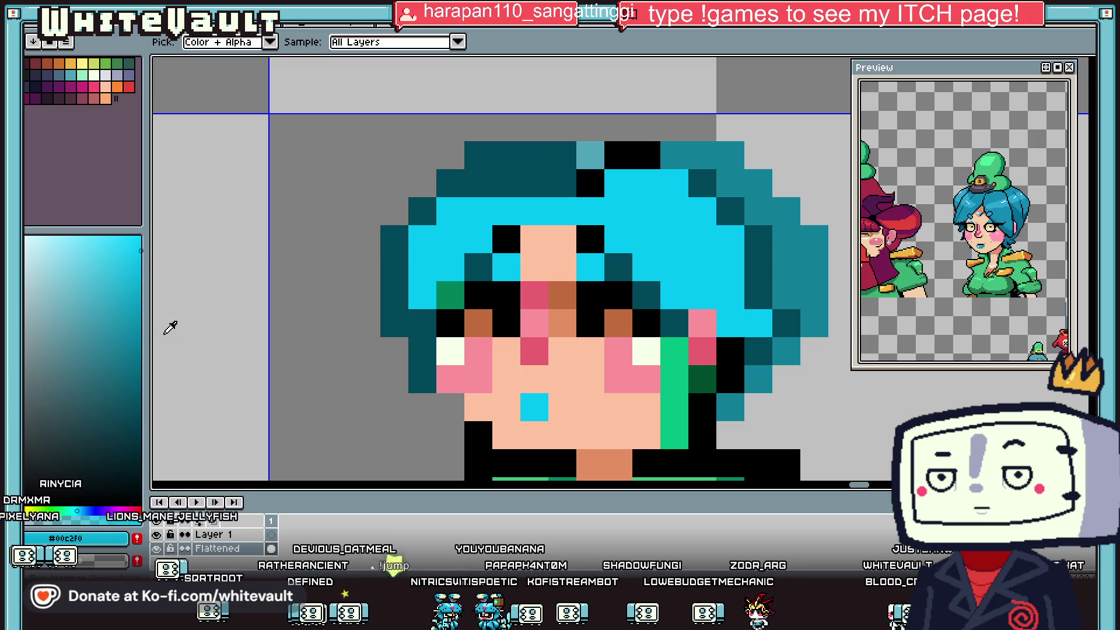
{"action": "left_click", "coordinate": [124, 313]}
{"action": "left_click", "coordinate": [449, 233]}
{"action": "scroll", "coordinate": [449, 234], "scroll_direction": "down", "scroll_amount": 5}
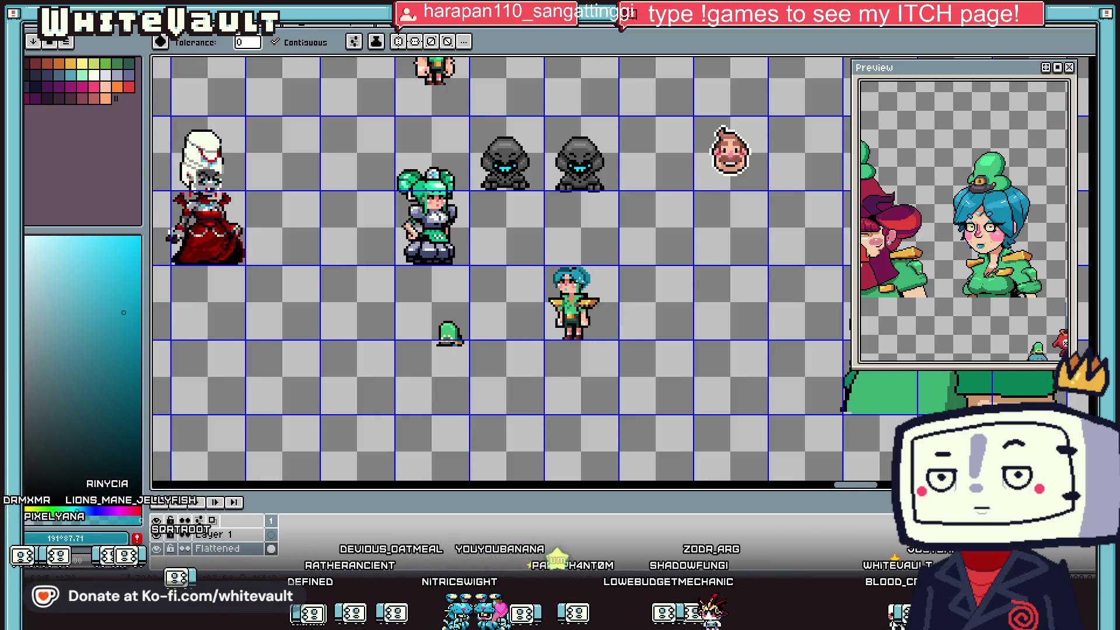
Colour the left and right eye pixels cyan.
{"action": "scroll", "coordinate": [533, 320], "scroll_direction": "down", "scroll_amount": 2}
{"action": "scroll", "coordinate": [534, 320], "scroll_direction": "up", "scroll_amount": 5}
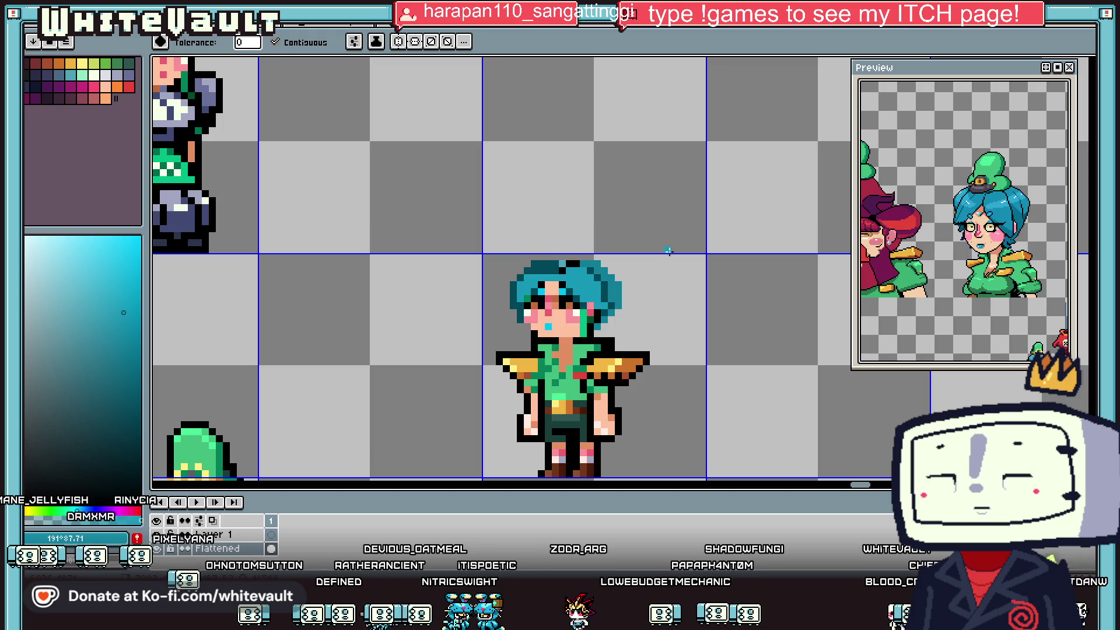
{"action": "key", "text": "i"}
{"action": "scroll", "coordinate": [569, 298], "scroll_direction": "up", "scroll_amount": 2}
{"action": "scroll", "coordinate": [569, 297], "scroll_direction": "up", "scroll_amount": 2}
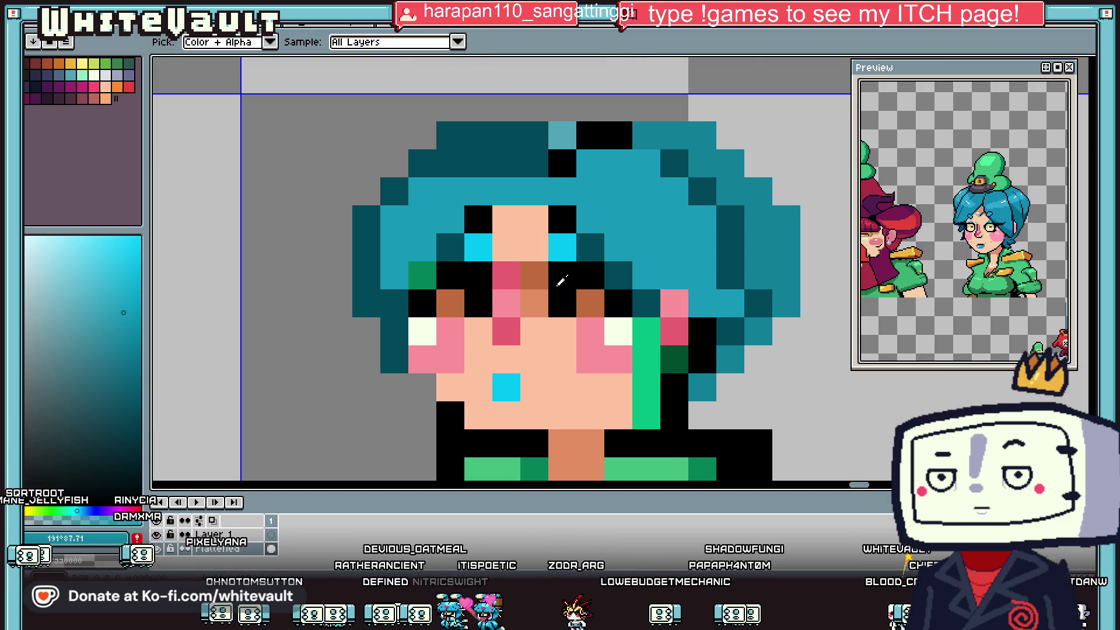
{"action": "key", "text": "b"}
{"action": "left_click", "coordinate": [591, 304]}
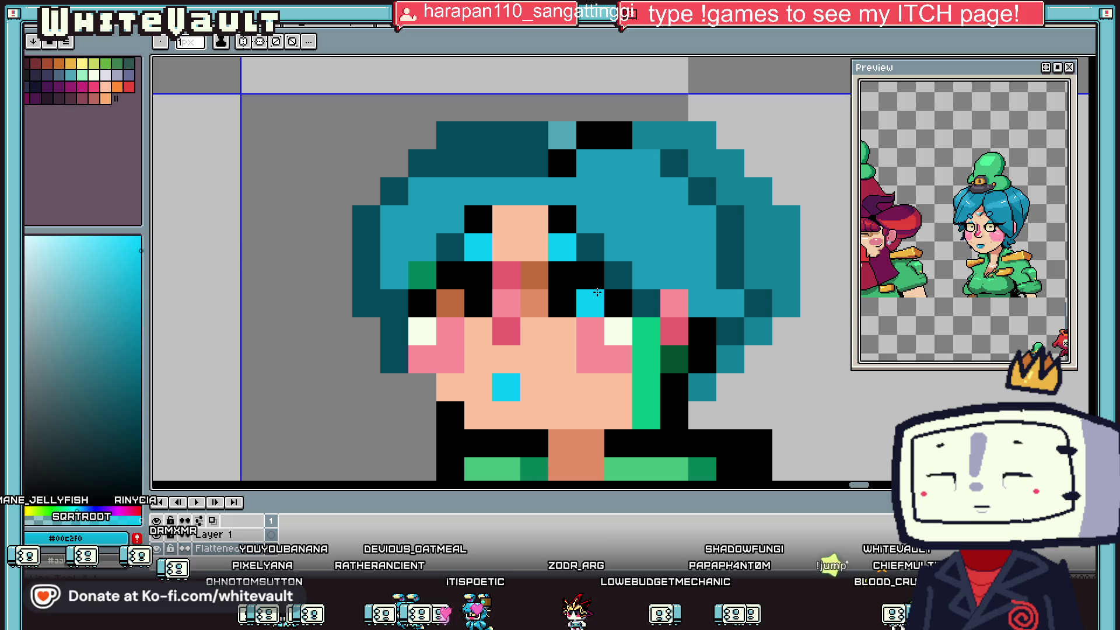
{"action": "left_click", "coordinate": [449, 304]}
Widen the mouth to two pixels with another cyan pixel.
{"action": "key", "text": "i"}
{"action": "scroll", "coordinate": [546, 326], "scroll_direction": "down", "scroll_amount": 6}
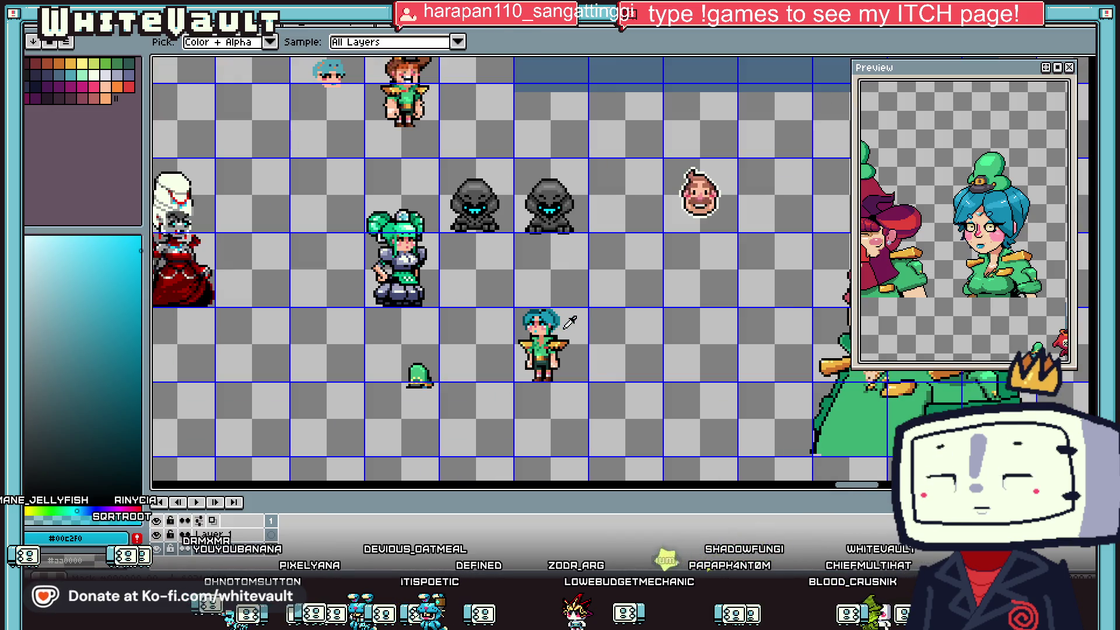
{"action": "scroll", "coordinate": [534, 321], "scroll_direction": "up", "scroll_amount": 5}
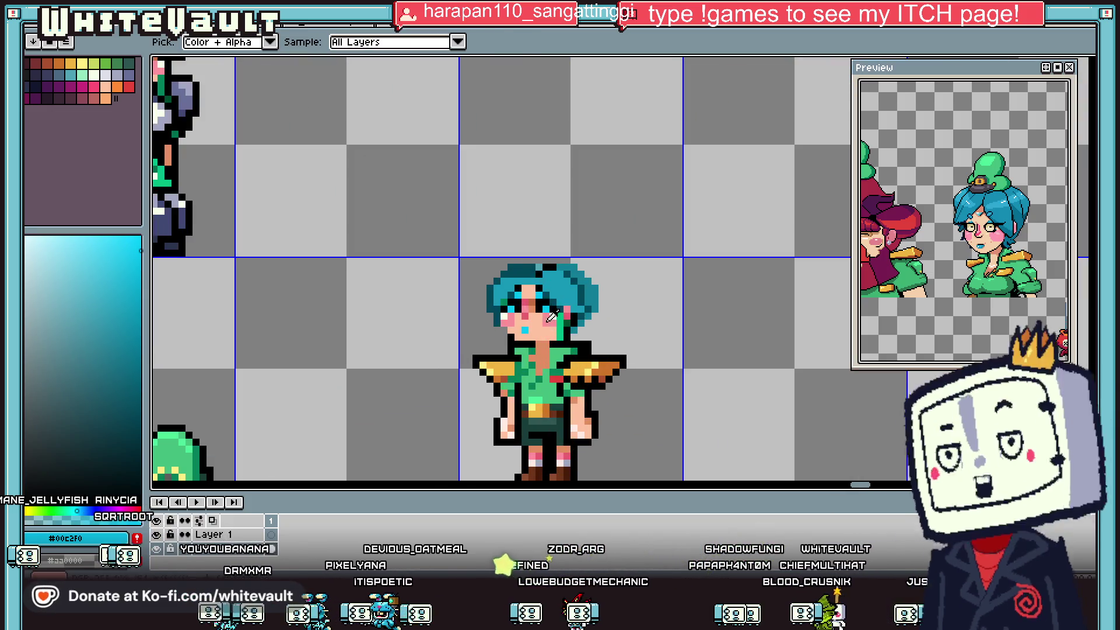
{"action": "key", "text": "b"}
{"action": "left_click", "coordinate": [546, 345]}
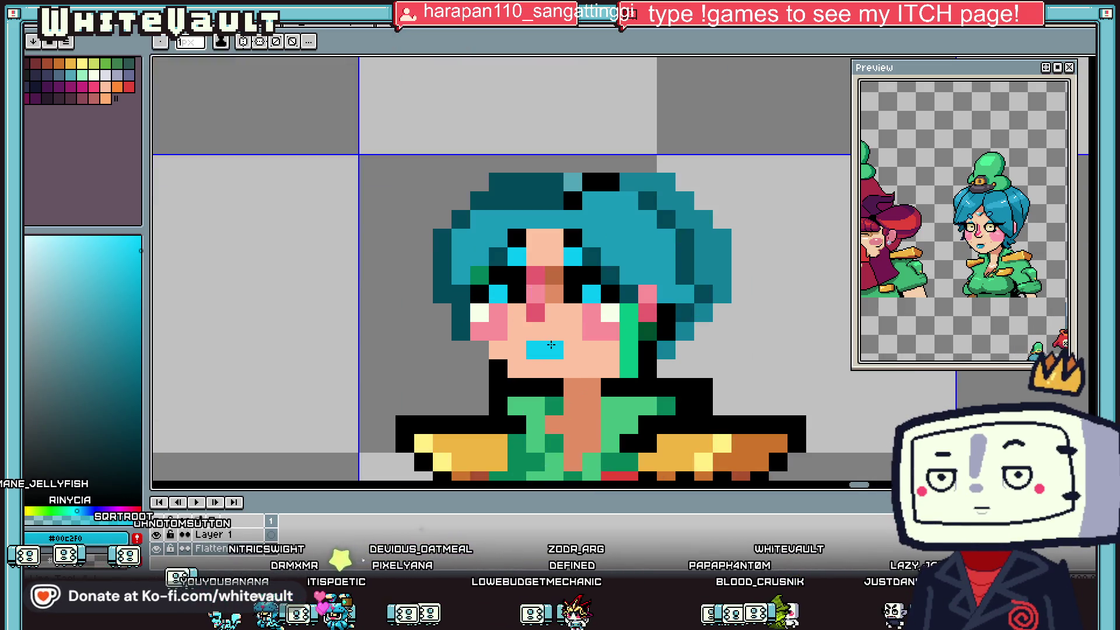
Cover the stray cyan pixel with the face's skin colour.
{"action": "key", "text": "i"}
{"action": "scroll", "coordinate": [581, 330], "scroll_direction": "up", "scroll_amount": 1}
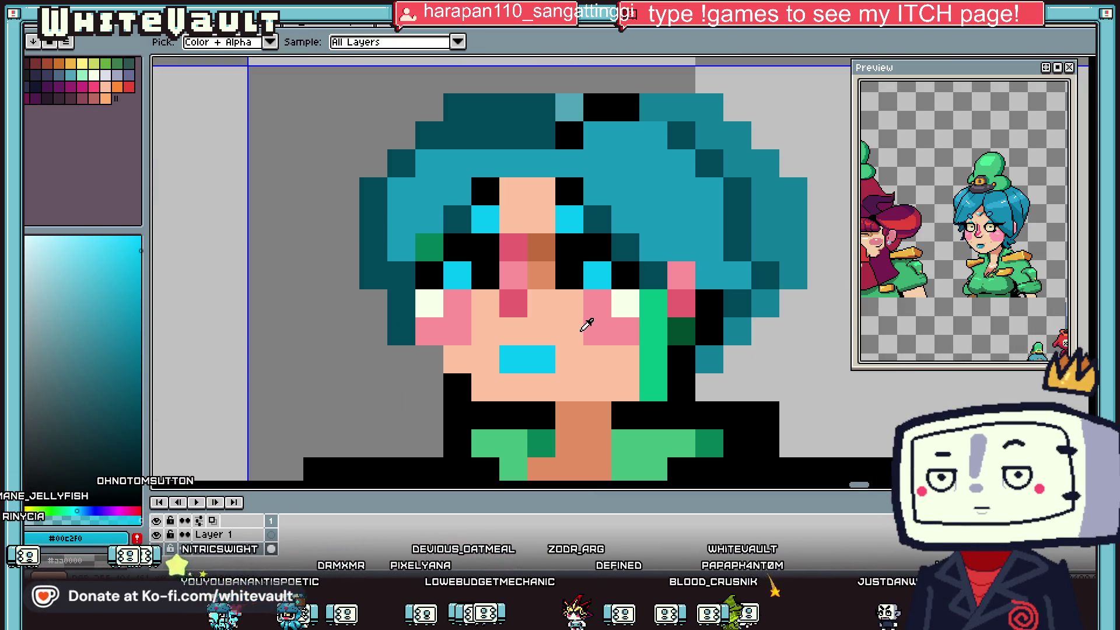
{"action": "left_click", "coordinate": [547, 213]}
{"action": "key", "text": "b"}
{"action": "left_click", "coordinate": [491, 215]}
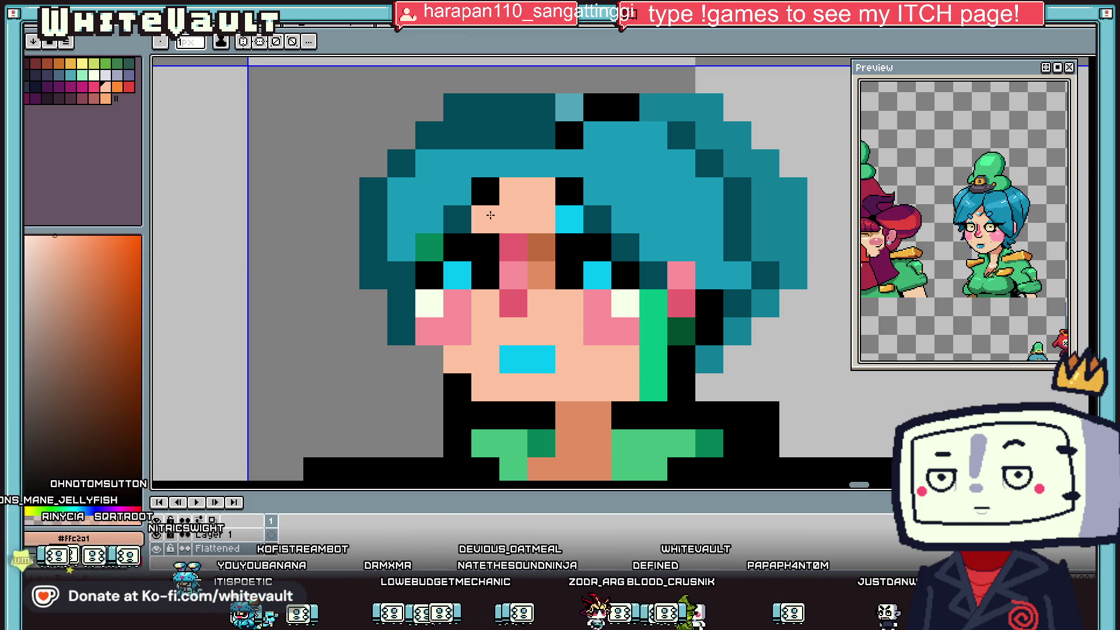
{"action": "scroll", "coordinate": [591, 261], "scroll_direction": "down", "scroll_amount": 1}
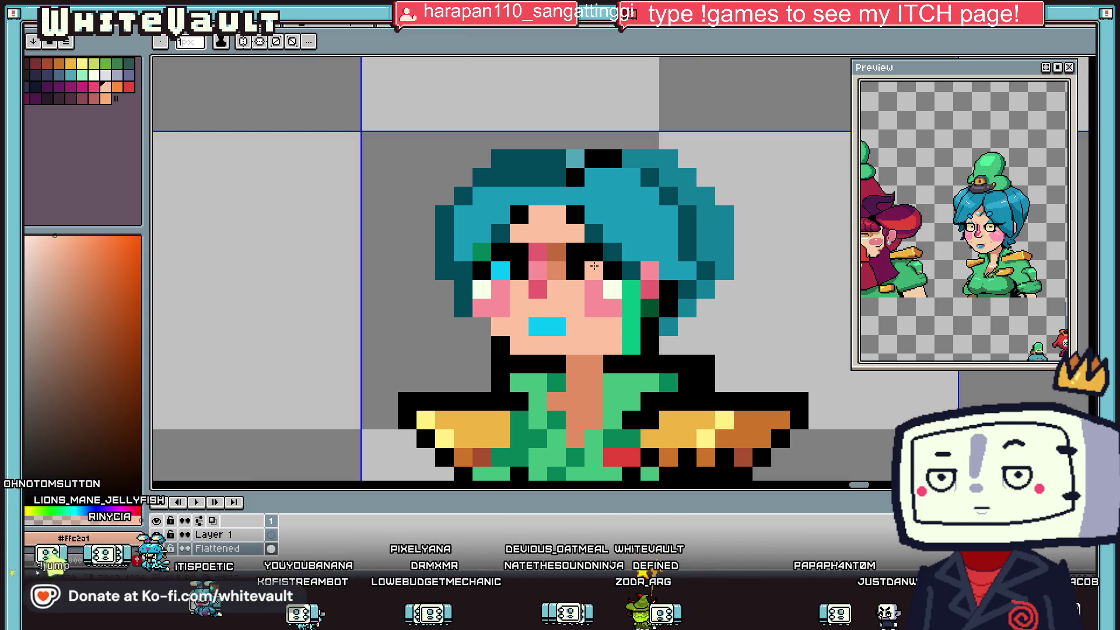
{"action": "scroll", "coordinate": [593, 266], "scroll_direction": "down", "scroll_amount": 3}
{"action": "key", "text": "i"}
{"action": "scroll", "coordinate": [607, 295], "scroll_direction": "up", "scroll_amount": 2}
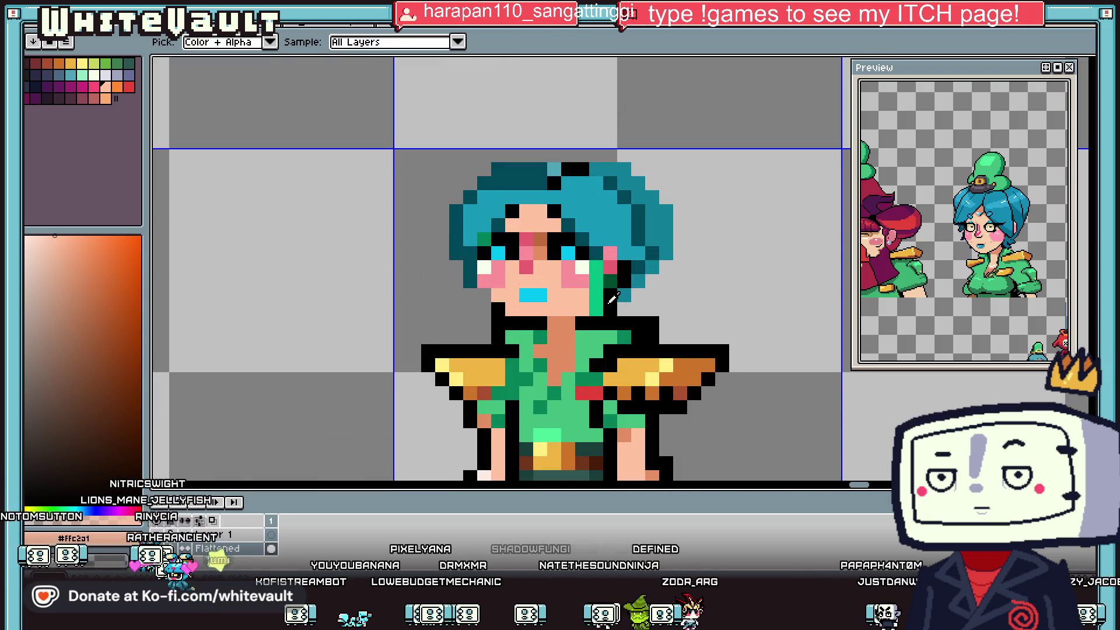
{"action": "key", "text": "b"}
{"action": "left_click", "coordinate": [582, 309], "text": "alt"}
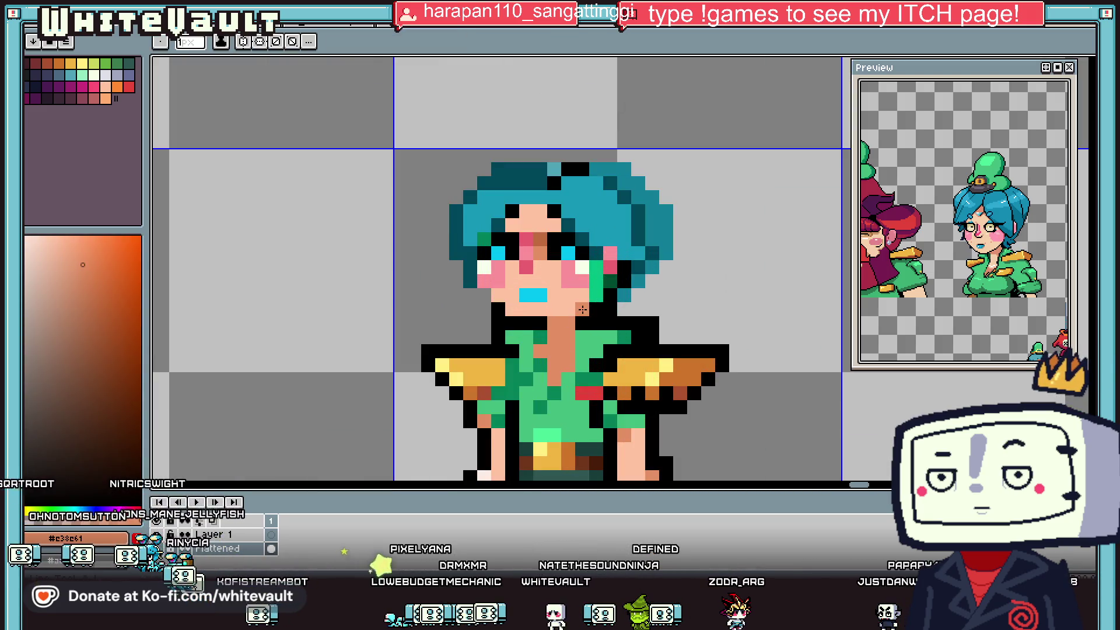
Extend the hair with a mid-teal column on the right and a row along the top.
{"action": "left_click", "coordinate": [481, 294], "text": "alt"}
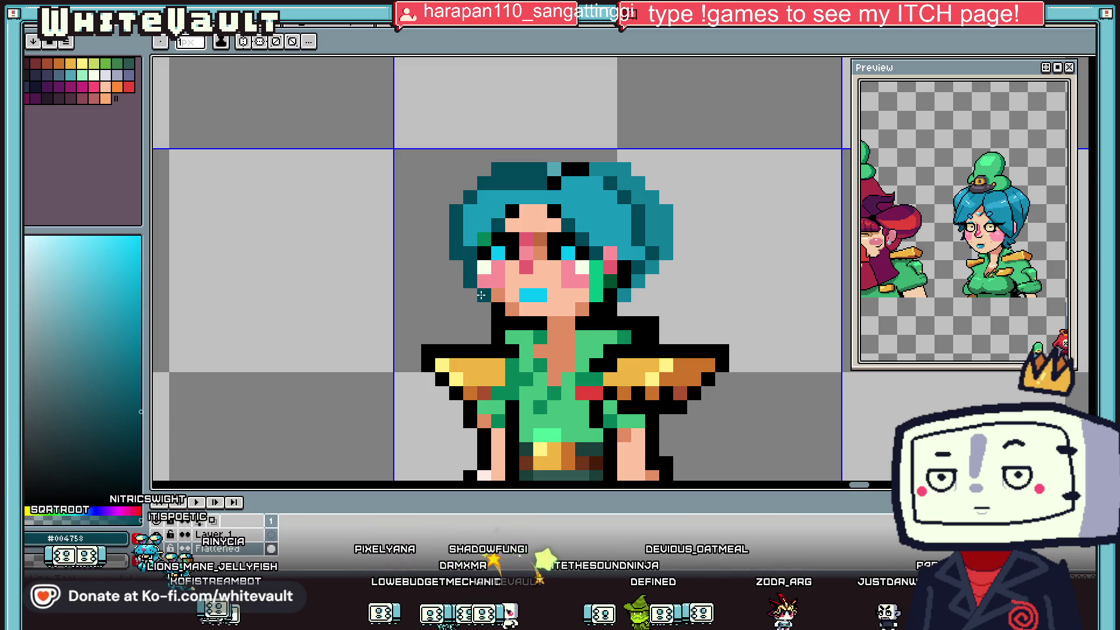
{"action": "key", "text": "alt"}
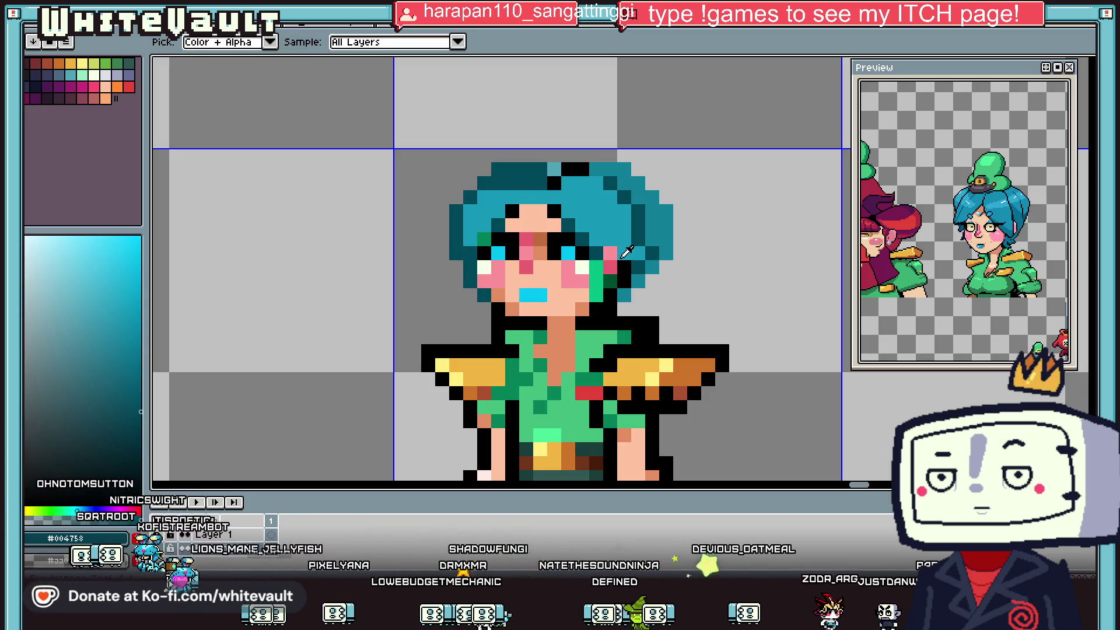
{"action": "left_click", "coordinate": [626, 297], "text": "alt"}
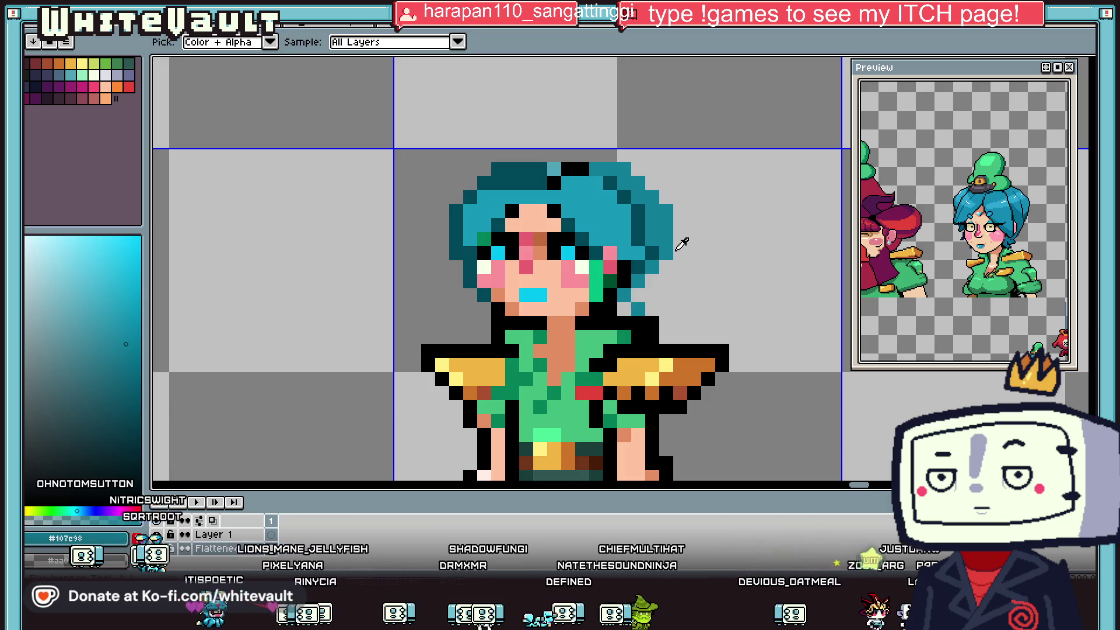
{"action": "left_click_drag", "start_coordinate": [680, 252], "coordinate": [683, 216]}
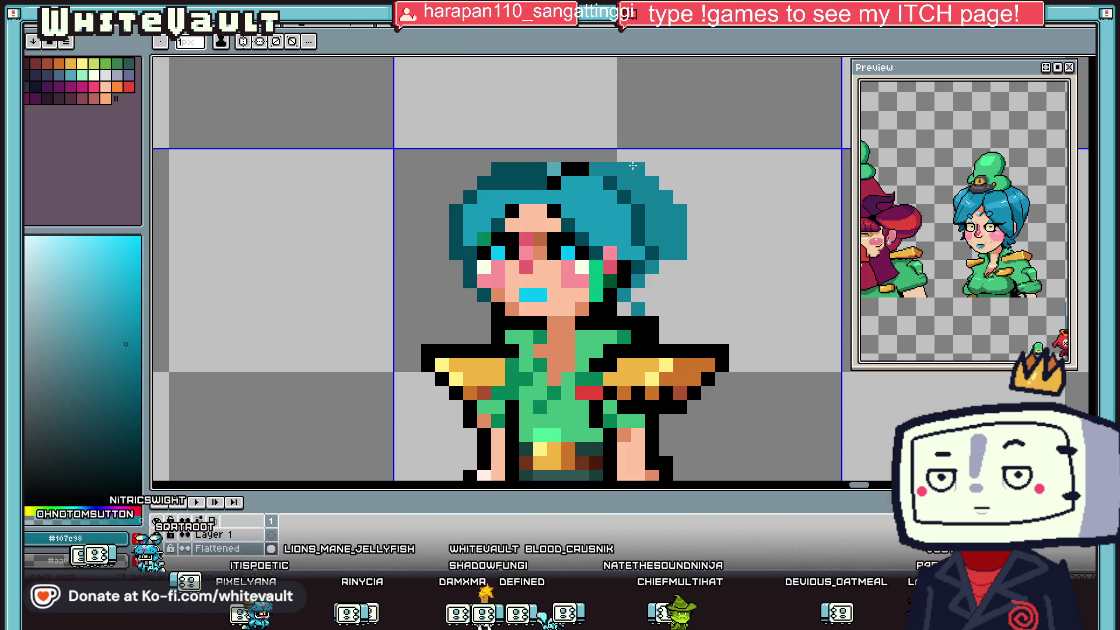
{"action": "left_click_drag", "start_coordinate": [625, 156], "coordinate": [551, 156]}
Outline the hair's top and right edge in black, down beside the cheek.
{"action": "left_click", "coordinate": [554, 182], "text": "alt"}
{"action": "left_click", "coordinate": [539, 155]}
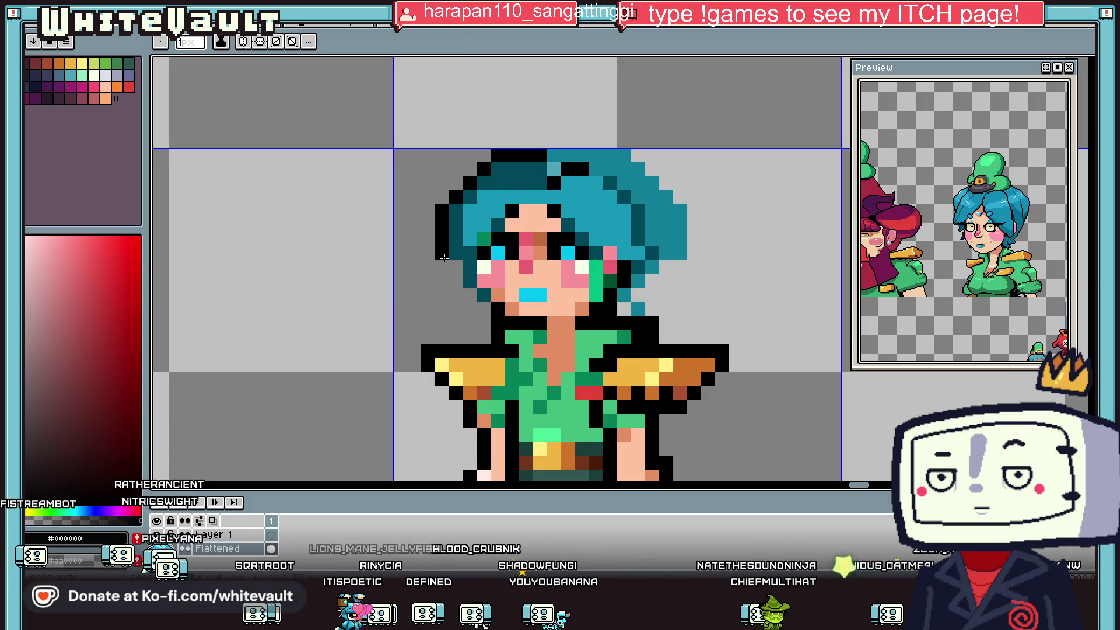
{"action": "scroll", "coordinate": [482, 291], "scroll_direction": "down", "scroll_amount": 5}
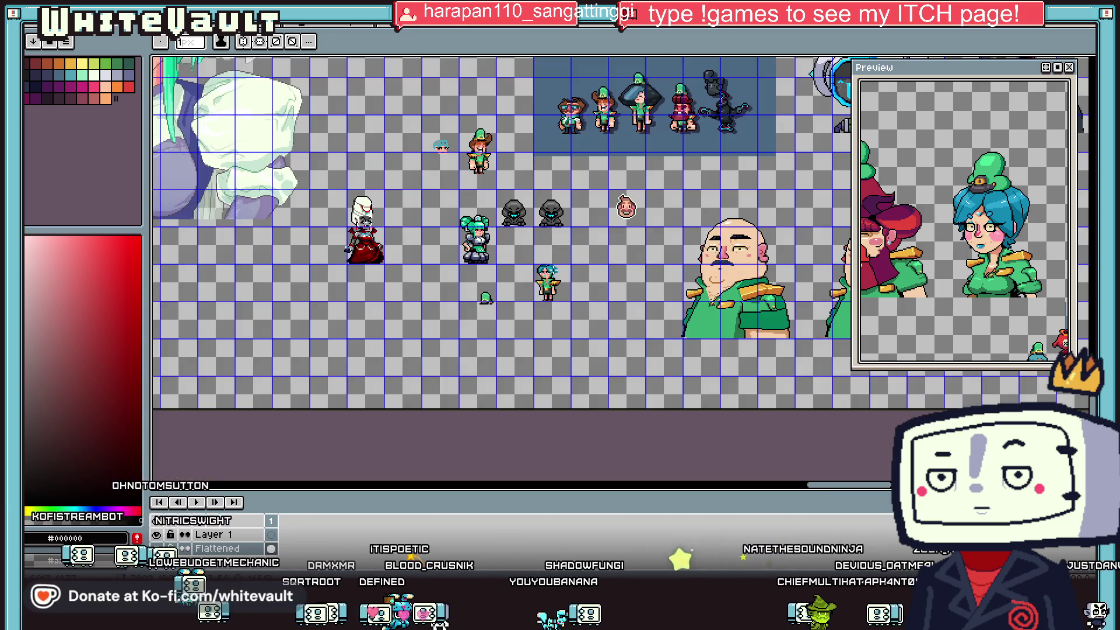
{"action": "scroll", "coordinate": [546, 267], "scroll_direction": "up", "scroll_amount": 5}
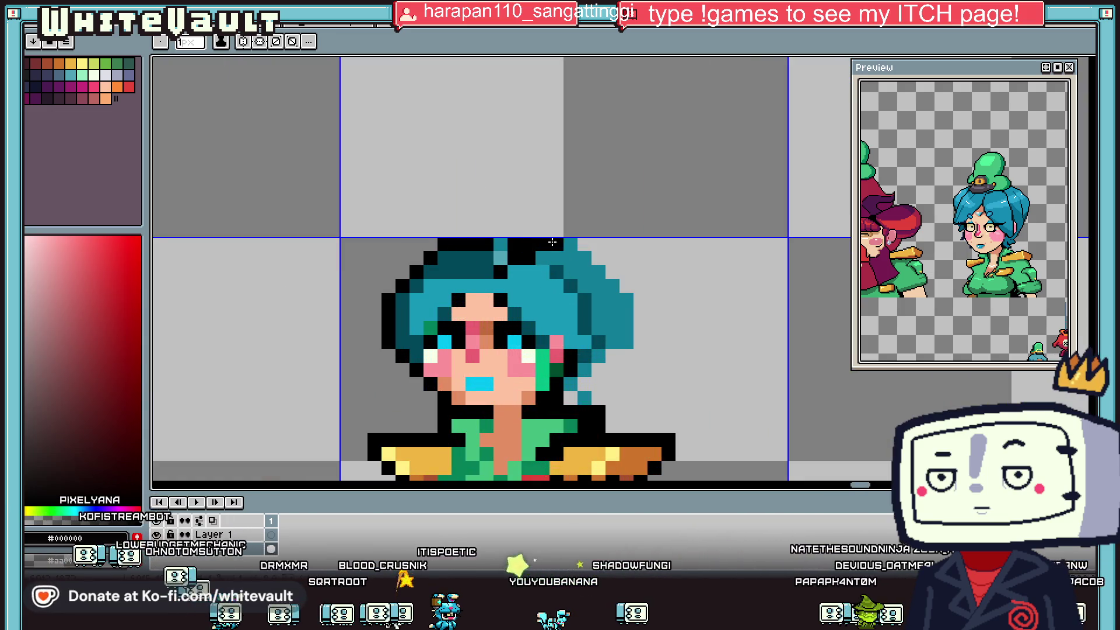
{"action": "left_click_drag", "start_coordinate": [600, 269], "coordinate": [624, 338]}
{"action": "left_click", "coordinate": [627, 301]}
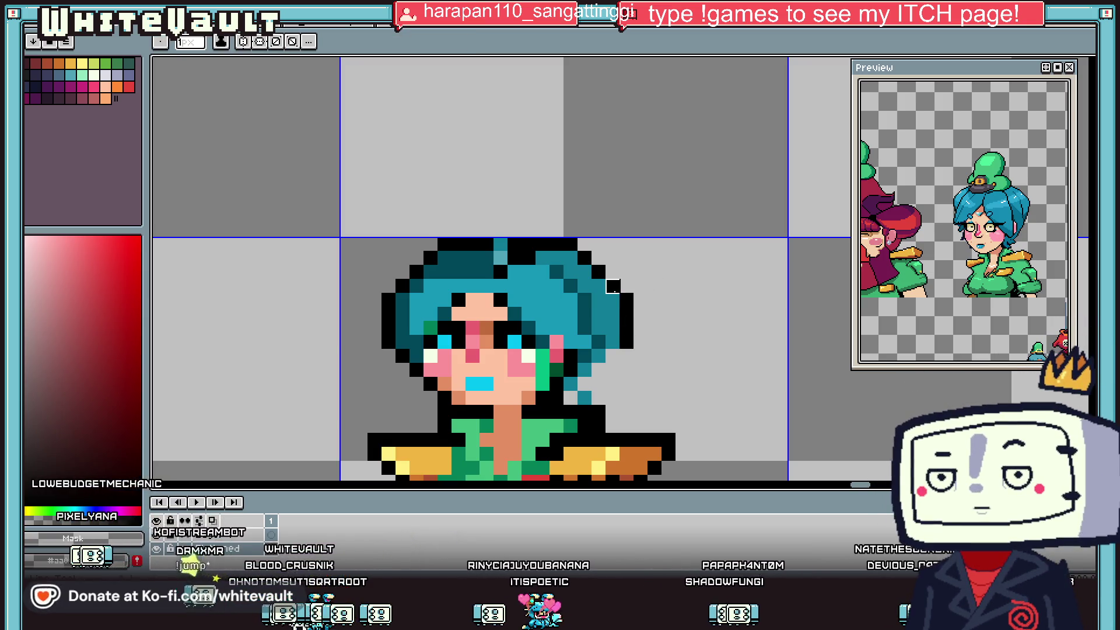
{"action": "left_click", "coordinate": [613, 292]}
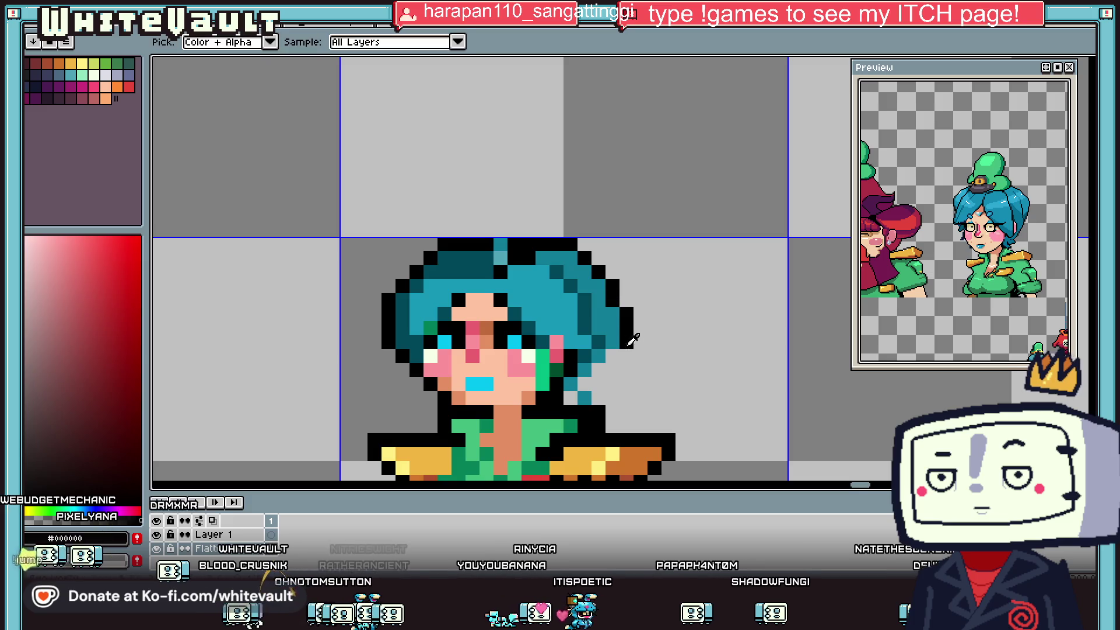
{"action": "left_click", "coordinate": [614, 353]}
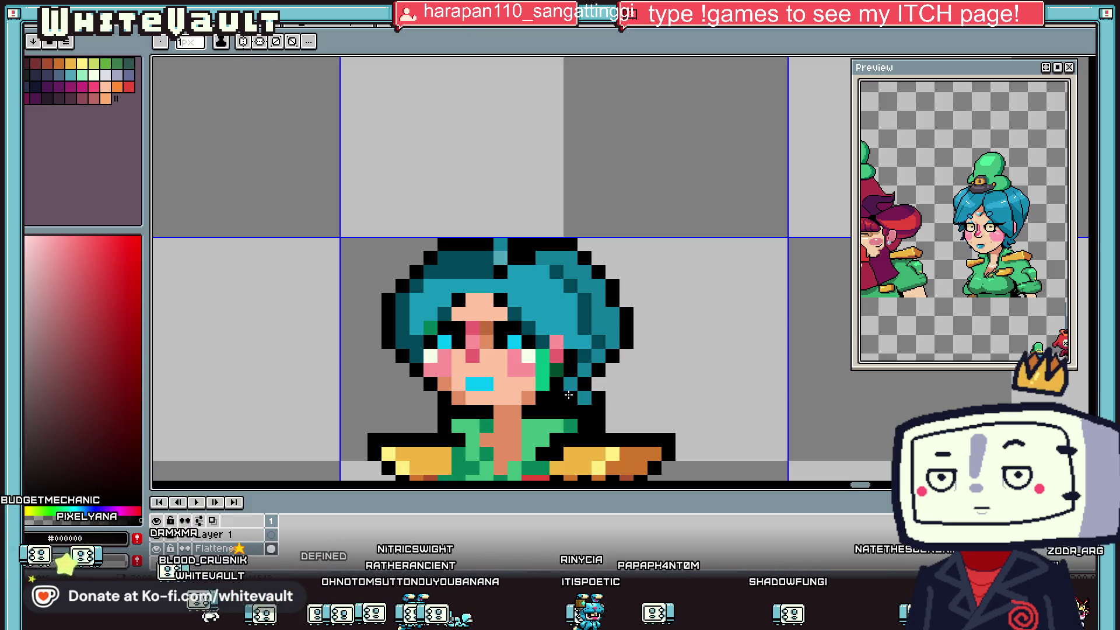
{"action": "left_click", "coordinate": [566, 395], "text": "alt"}
Paint a cyan highlight pixel into the teal hair.
{"action": "scroll", "coordinate": [565, 395], "scroll_direction": "down", "scroll_amount": 6}
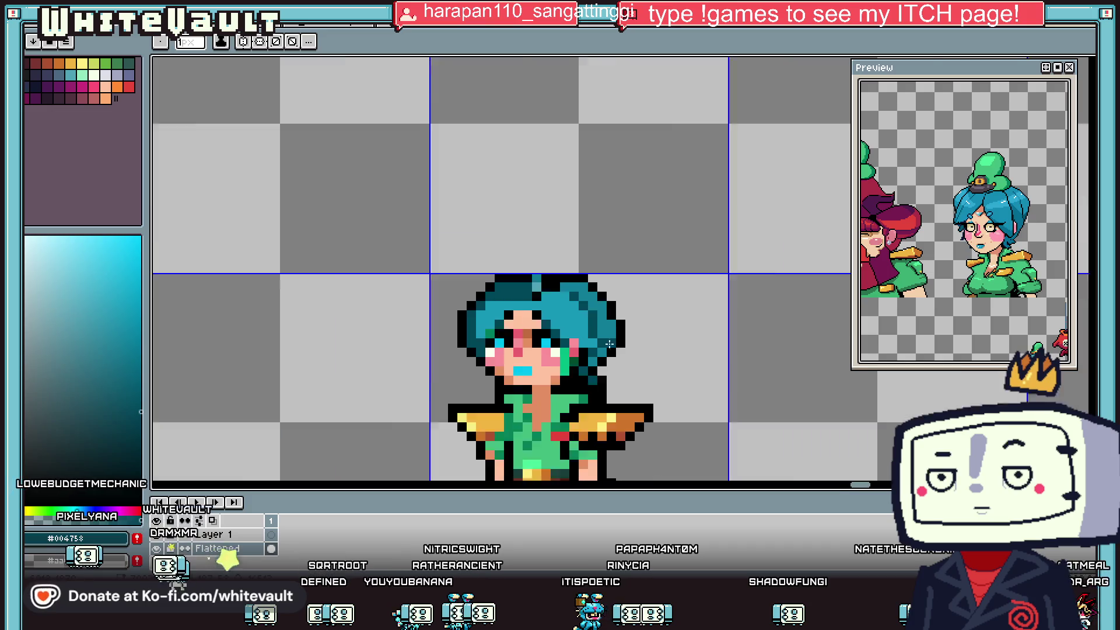
{"action": "scroll", "coordinate": [610, 346], "scroll_direction": "up", "scroll_amount": 6}
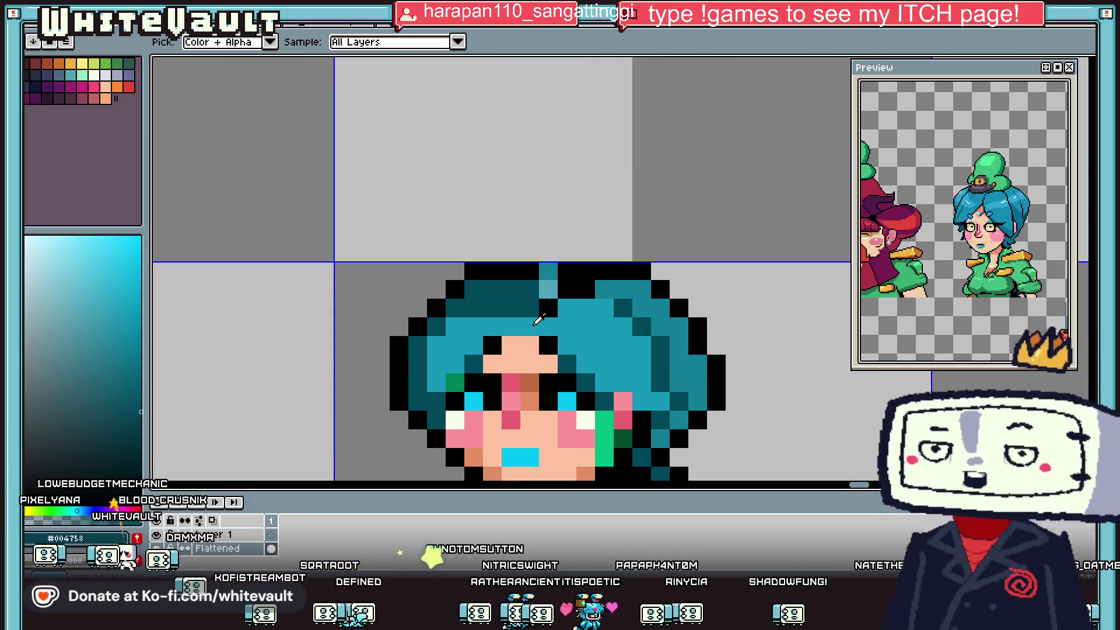
{"action": "left_click", "coordinate": [538, 319]}
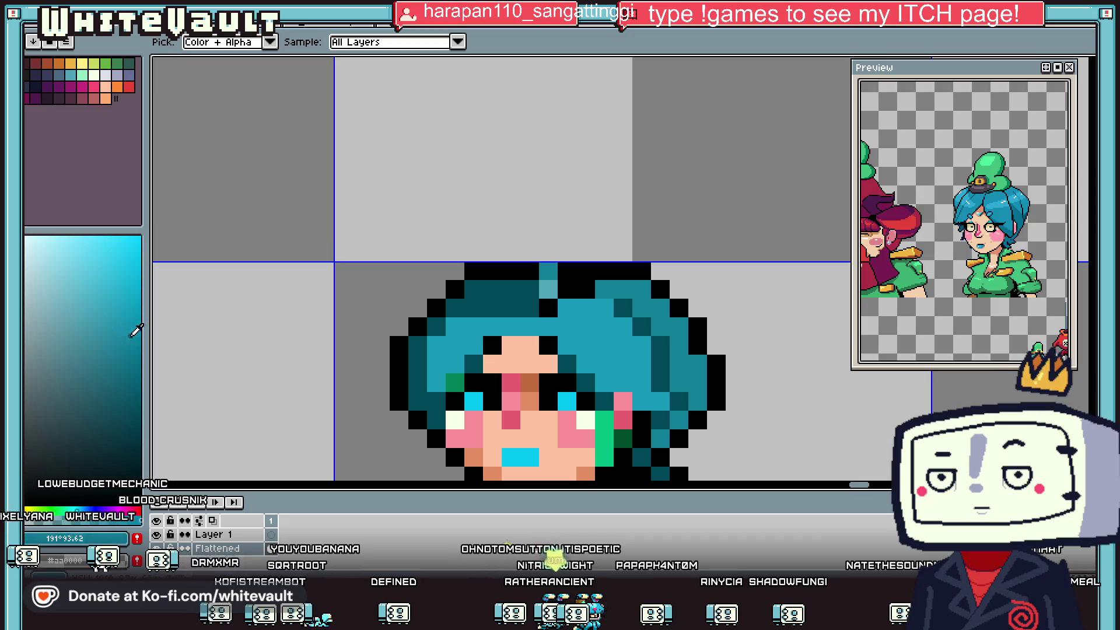
{"action": "key", "text": "b"}
{"action": "key", "text": "i"}
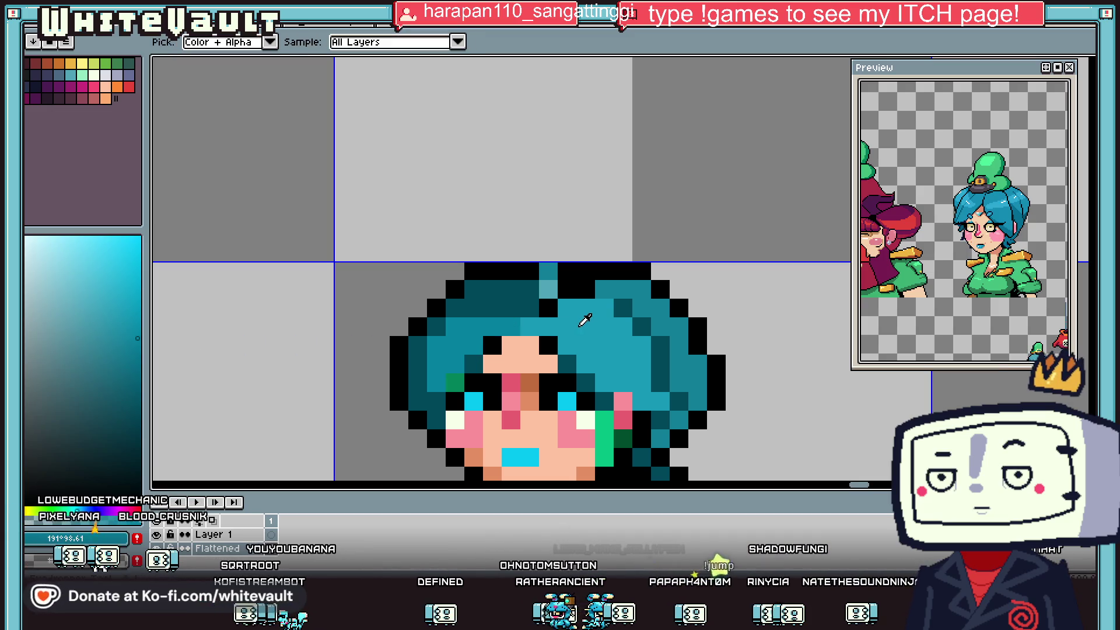
{"action": "left_click", "coordinate": [561, 398]}
{"action": "key", "text": "b"}
{"action": "left_click", "coordinate": [578, 341]}
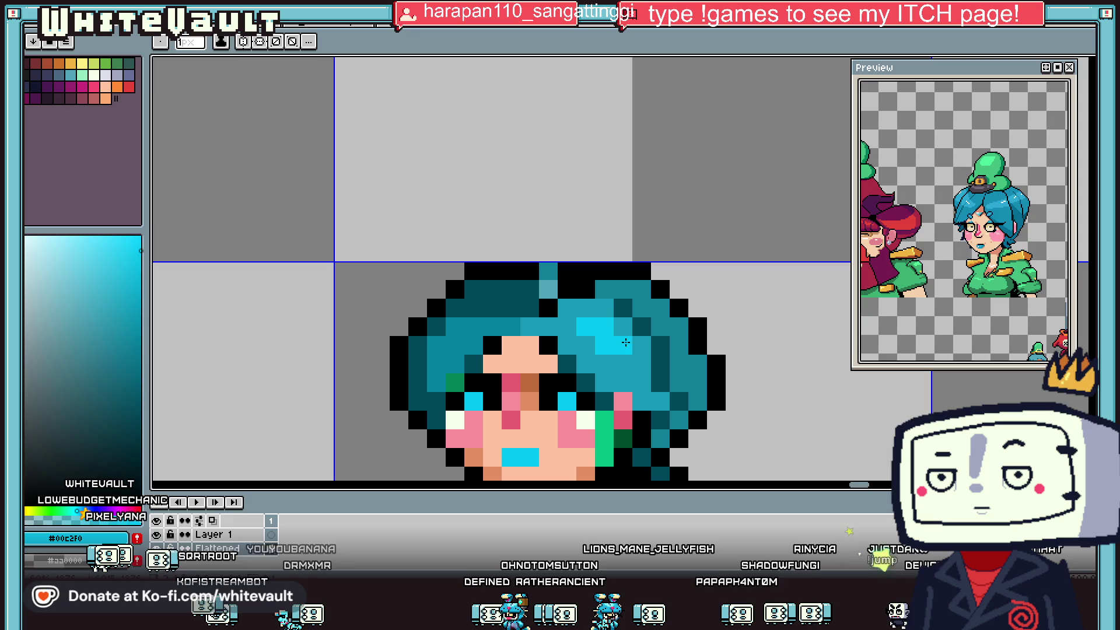
Touch up the hair with pale highlight and cyan pixels.
{"action": "scroll", "coordinate": [673, 328], "scroll_direction": "down", "scroll_amount": 6}
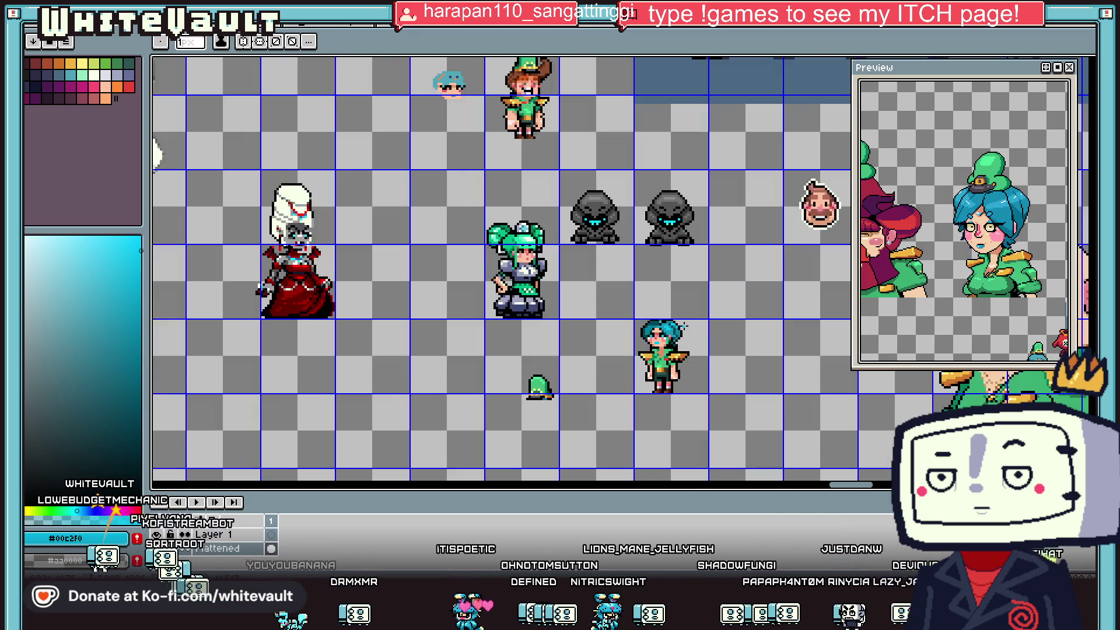
{"action": "scroll", "coordinate": [669, 337], "scroll_direction": "up", "scroll_amount": 2}
{"action": "key", "text": "i"}
{"action": "left_click", "coordinate": [656, 336]}
{"action": "key", "text": "b"}
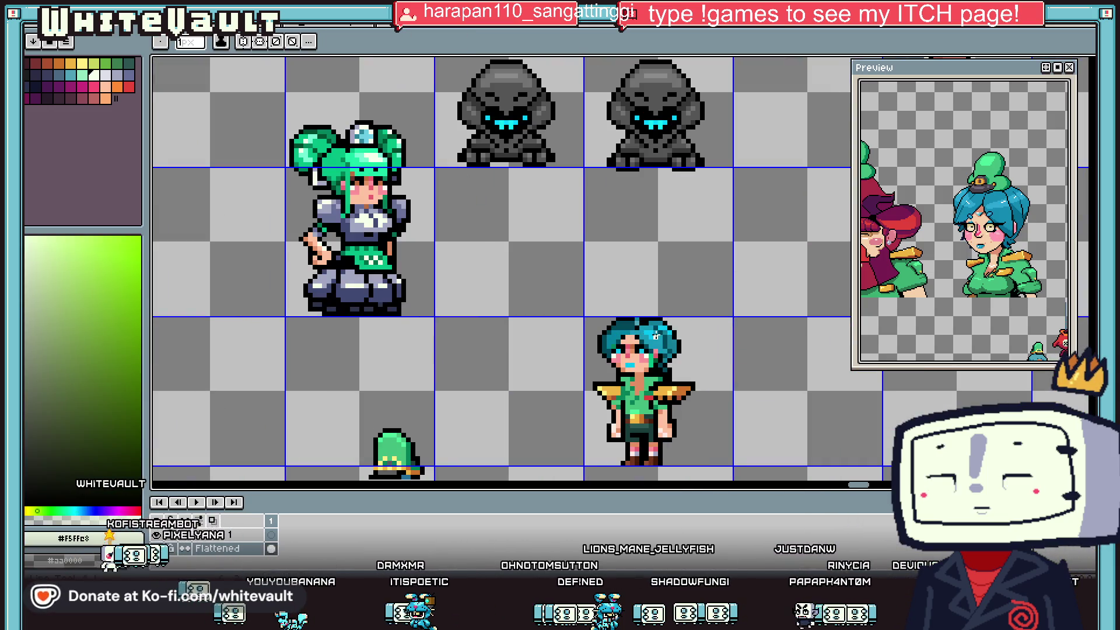
{"action": "scroll", "coordinate": [667, 325], "scroll_direction": "down", "scroll_amount": 2}
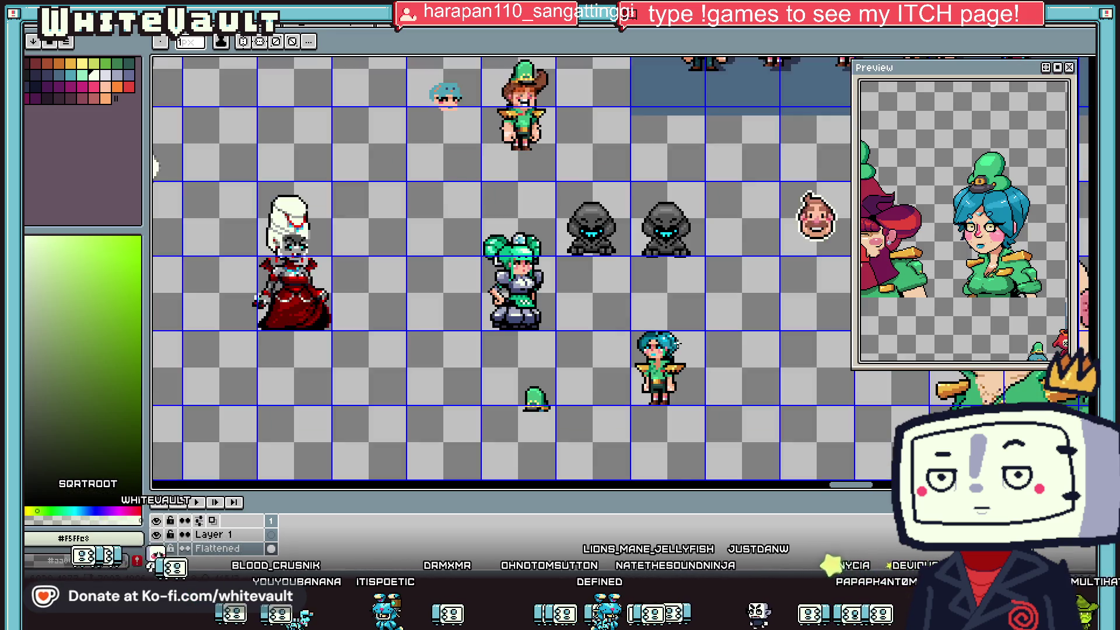
{"action": "scroll", "coordinate": [667, 325], "scroll_direction": "up", "scroll_amount": 2}
{"action": "key", "text": "i"}
{"action": "scroll", "coordinate": [636, 333], "scroll_direction": "up", "scroll_amount": 1}
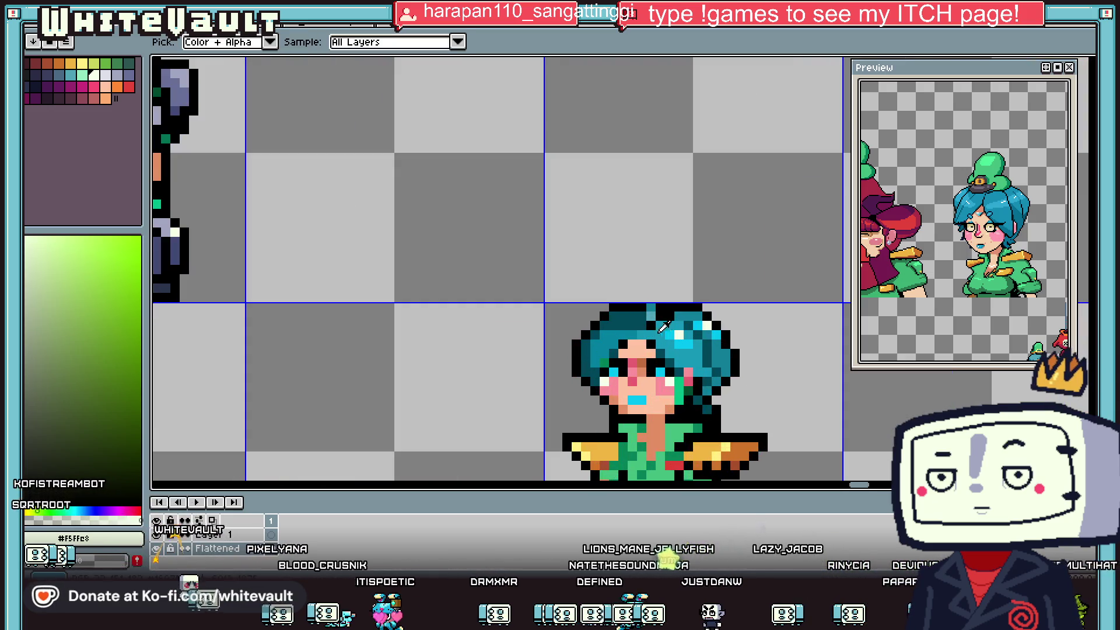
{"action": "left_click", "coordinate": [663, 327]}
{"action": "key", "text": "b"}
Add black, cyan and near-white highlight pixels along the top of the hair.
{"action": "key", "text": "i"}
{"action": "left_click", "coordinate": [612, 323]}
{"action": "key", "text": "b"}
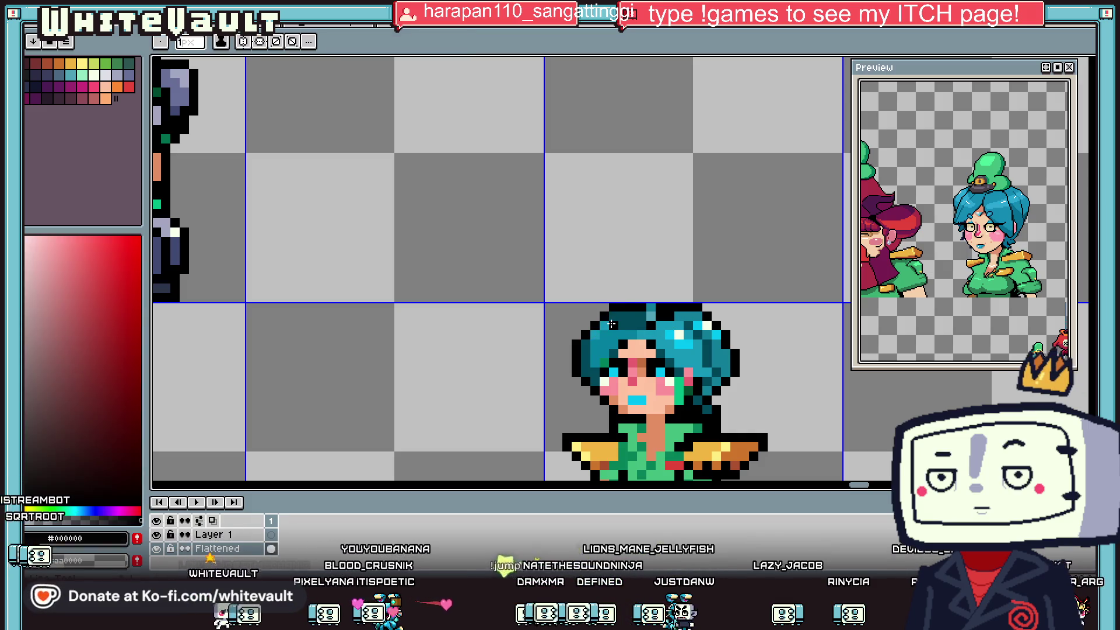
{"action": "key", "text": "i"}
{"action": "left_click", "coordinate": [593, 333]}
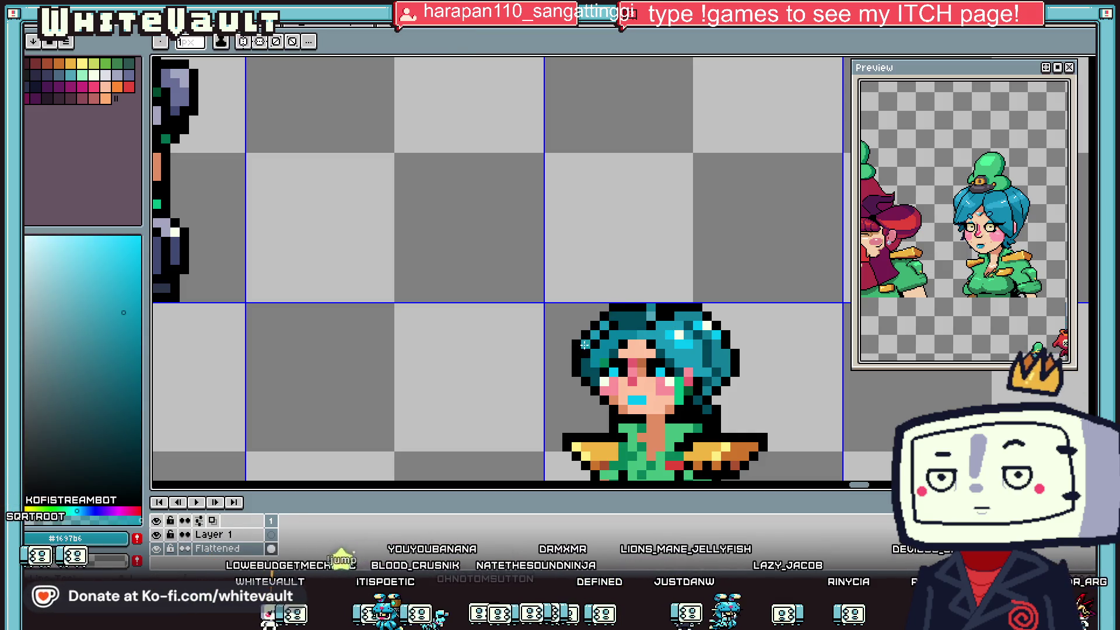
{"action": "key", "text": "b"}
{"action": "key", "text": "i"}
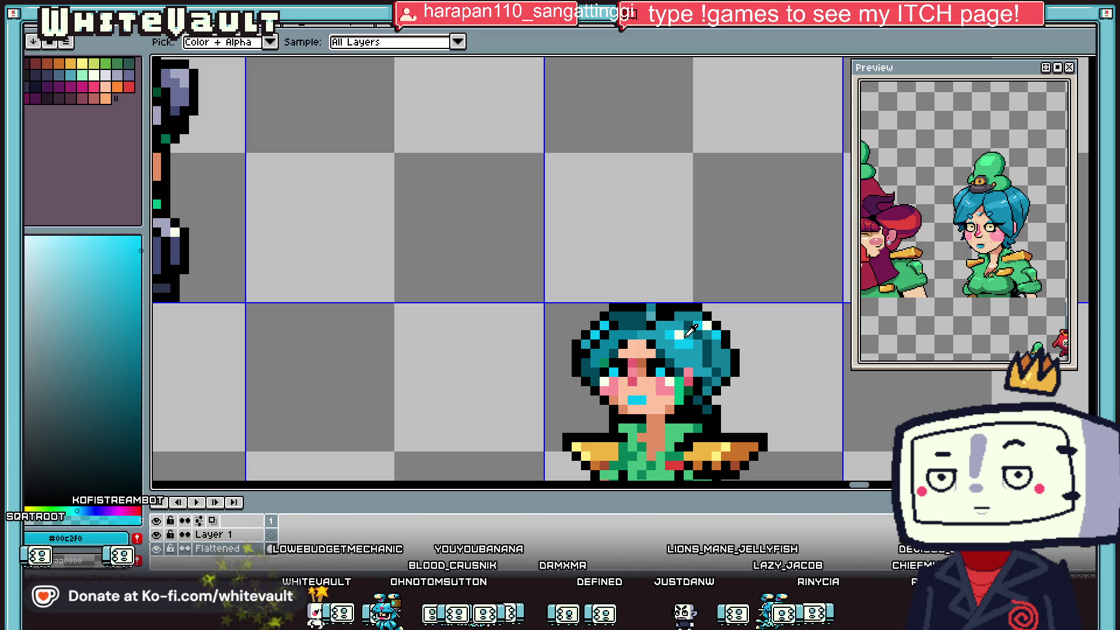
{"action": "left_click", "coordinate": [679, 334]}
{"action": "key", "text": "b"}
{"action": "scroll", "coordinate": [653, 330], "scroll_direction": "down", "scroll_amount": 3}
Rework the hair strand beside the cheek with dark teal and black pixels.
{"action": "scroll", "coordinate": [676, 337], "scroll_direction": "down", "scroll_amount": 1}
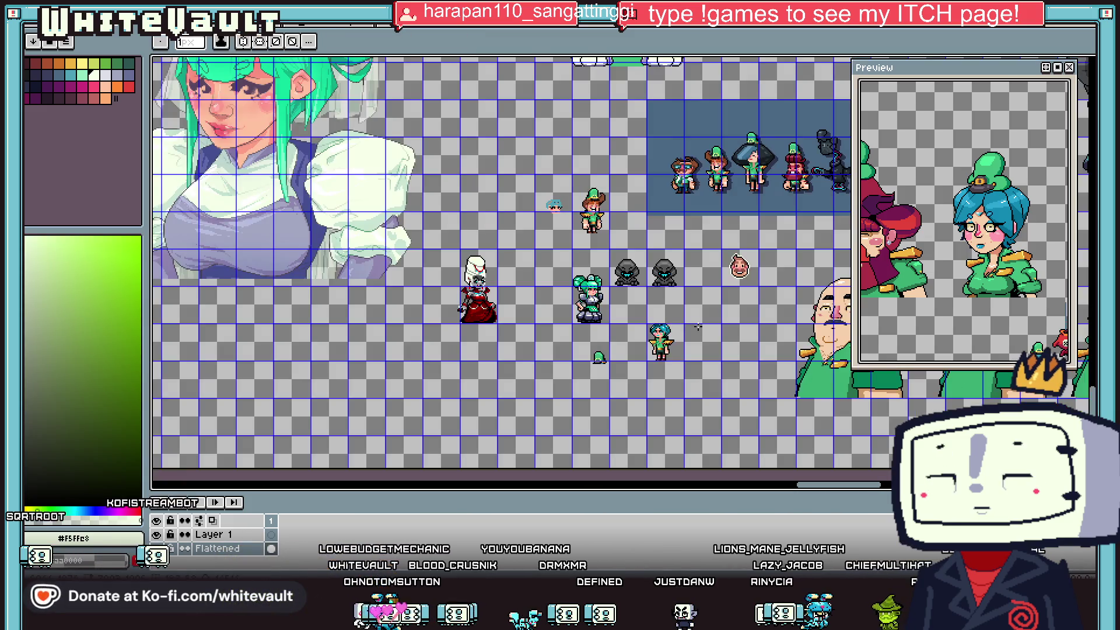
{"action": "key", "text": "i"}
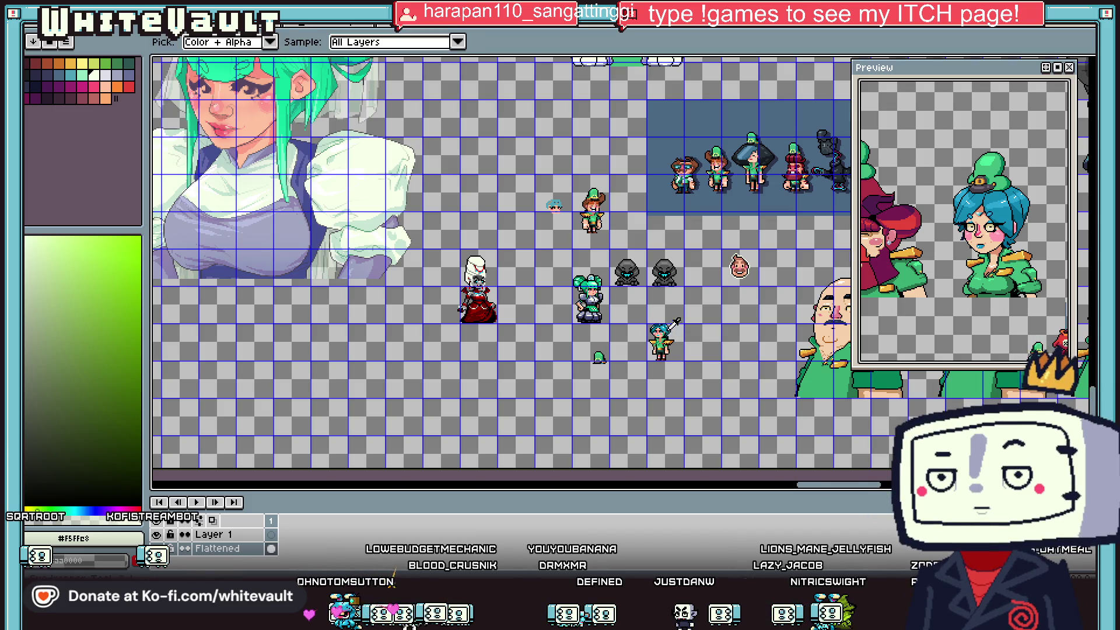
{"action": "scroll", "coordinate": [676, 337], "scroll_direction": "up", "scroll_amount": 5}
{"action": "left_click", "coordinate": [681, 315]}
{"action": "key", "text": "b"}
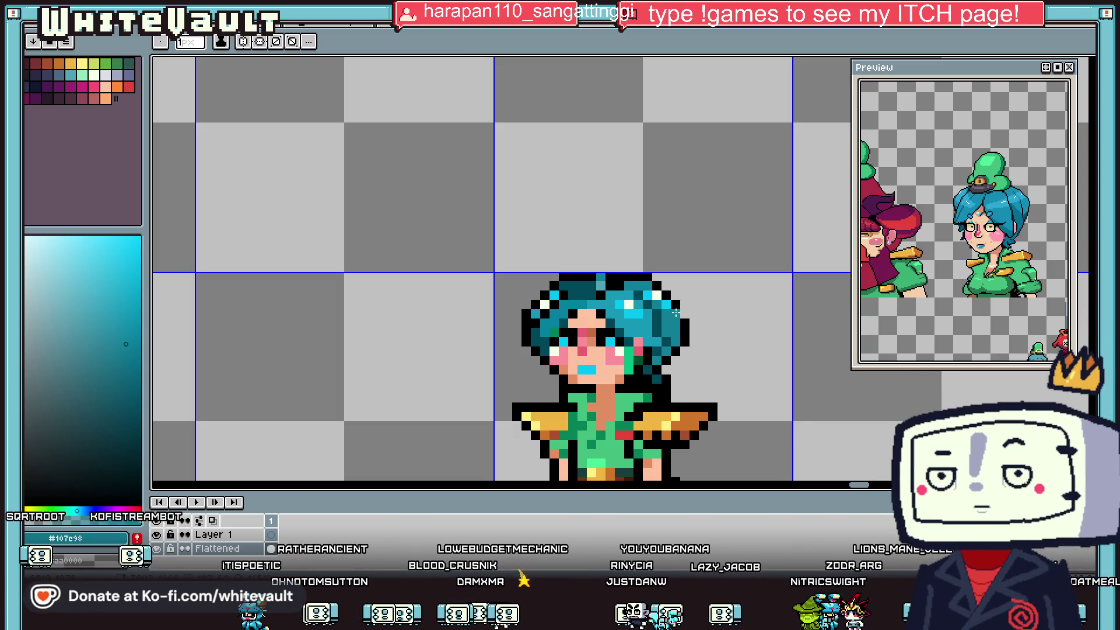
{"action": "key", "text": "i"}
{"action": "left_click", "coordinate": [679, 324]}
{"action": "key", "text": "b"}
Paint light skin over the mint green beside the right cheek, touching up teal and black.
{"action": "key", "text": "i"}
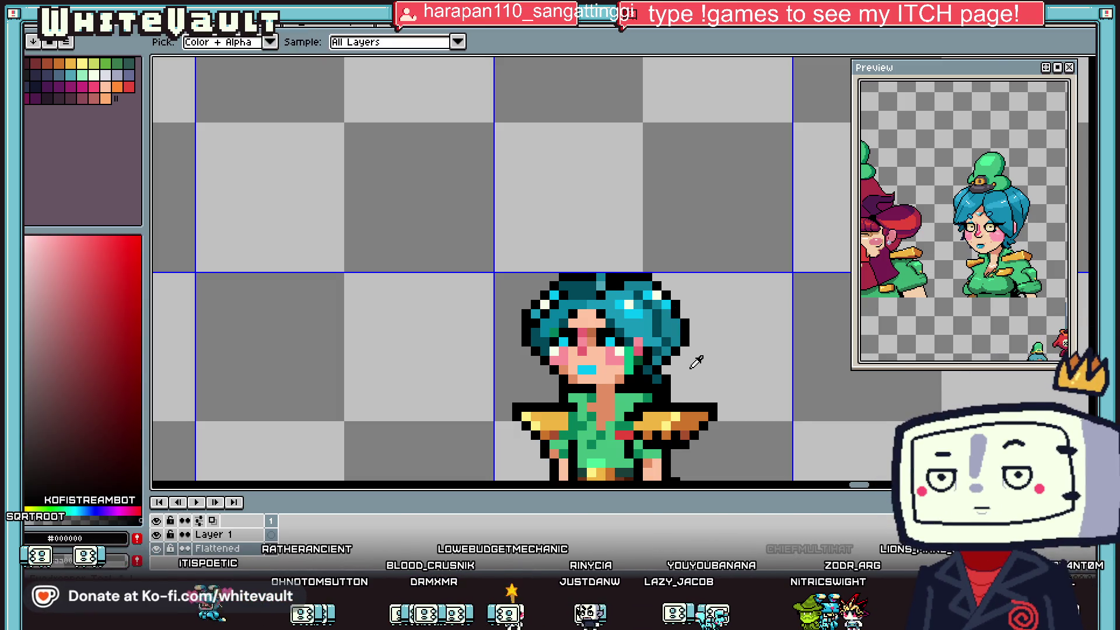
{"action": "scroll", "coordinate": [692, 358], "scroll_direction": "down", "scroll_amount": 2}
{"action": "scroll", "coordinate": [636, 363], "scroll_direction": "up", "scroll_amount": 2}
{"action": "left_click", "coordinate": [630, 364]}
{"action": "key", "text": "b"}
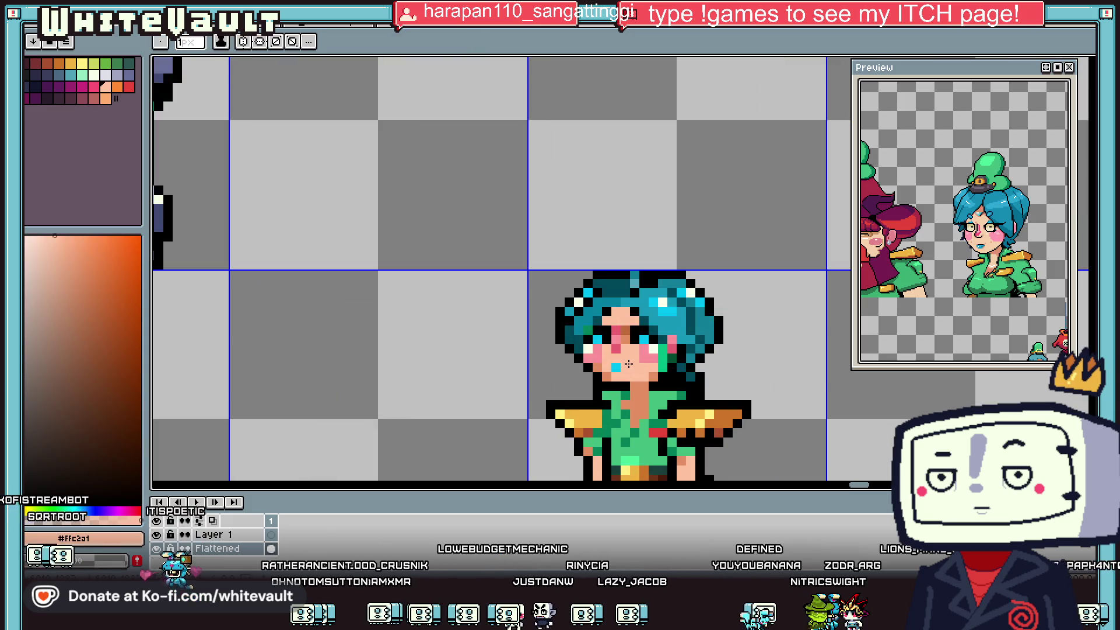
{"action": "key", "text": "i"}
{"action": "scroll", "coordinate": [671, 351], "scroll_direction": "up", "scroll_amount": 3}
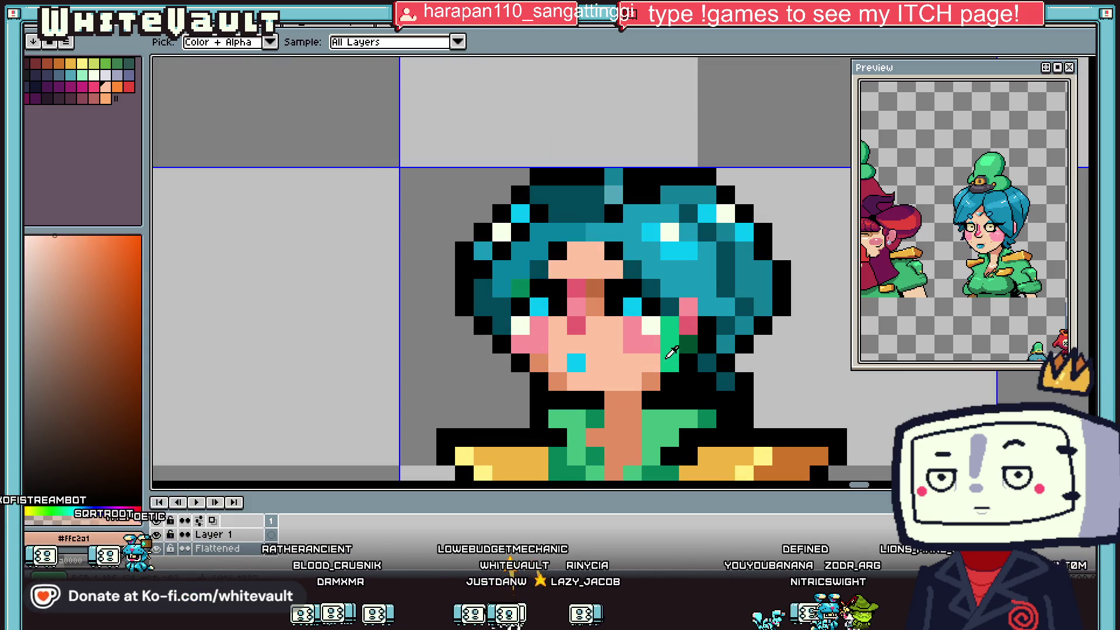
{"action": "left_click", "coordinate": [678, 305]}
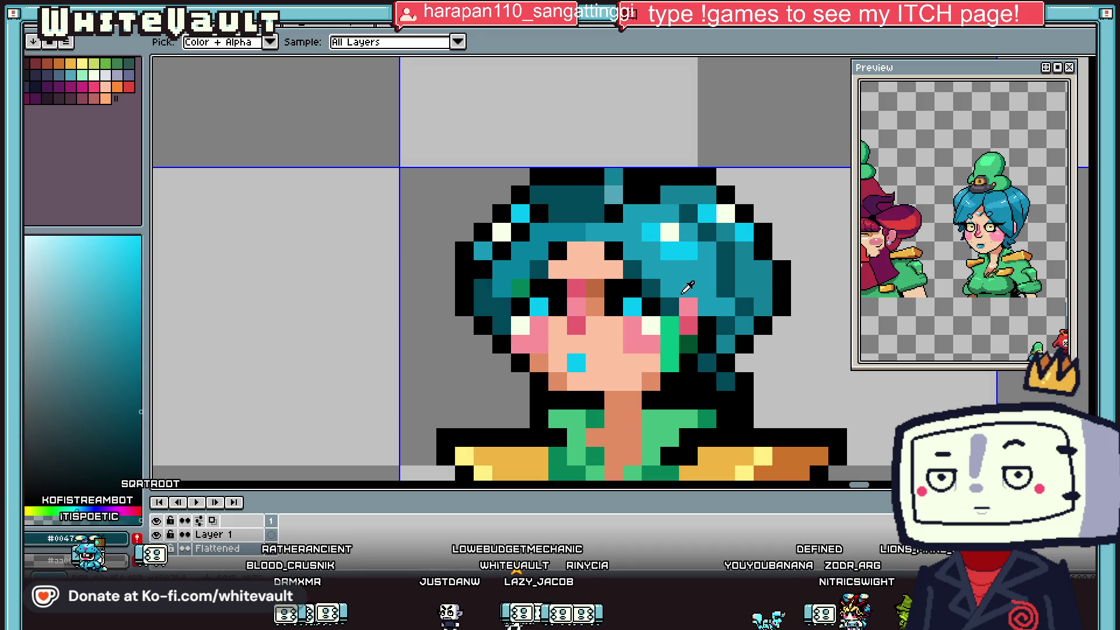
{"action": "key", "text": "b"}
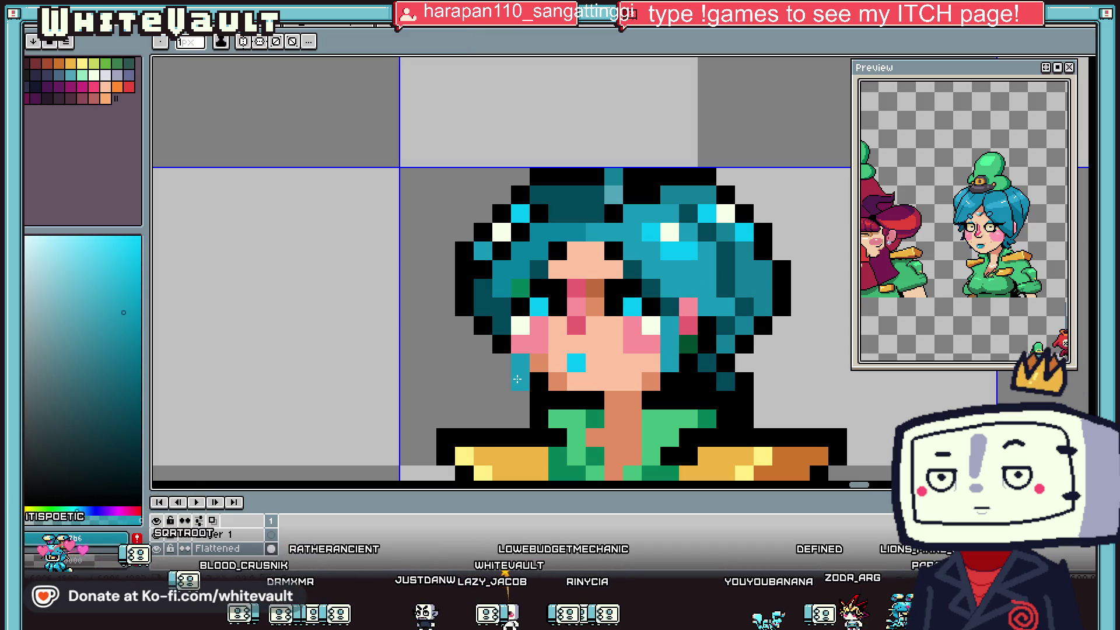
{"action": "key", "text": "i"}
{"action": "left_click", "coordinate": [502, 350]}
{"action": "key", "text": "b"}
{"action": "scroll", "coordinate": [516, 391], "scroll_direction": "down", "scroll_amount": 3}
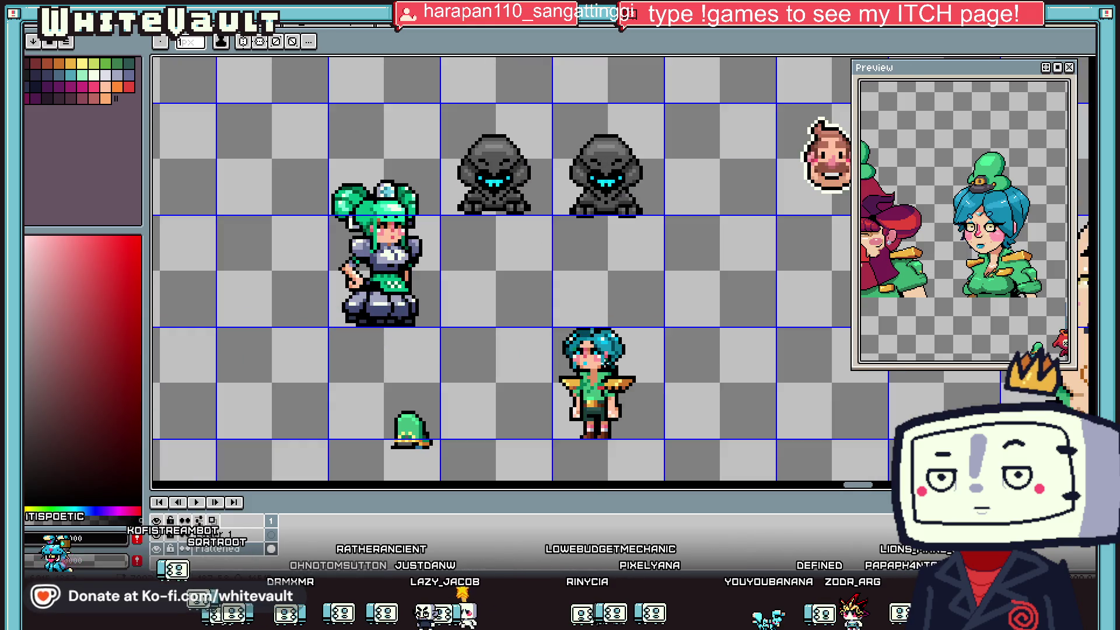
Select the upper head with the Rectangular Marquee and nudge it up one pixel.
{"action": "key", "text": "m"}
{"action": "left_click_drag", "start_coordinate": [486, 310], "coordinate": [589, 378]}
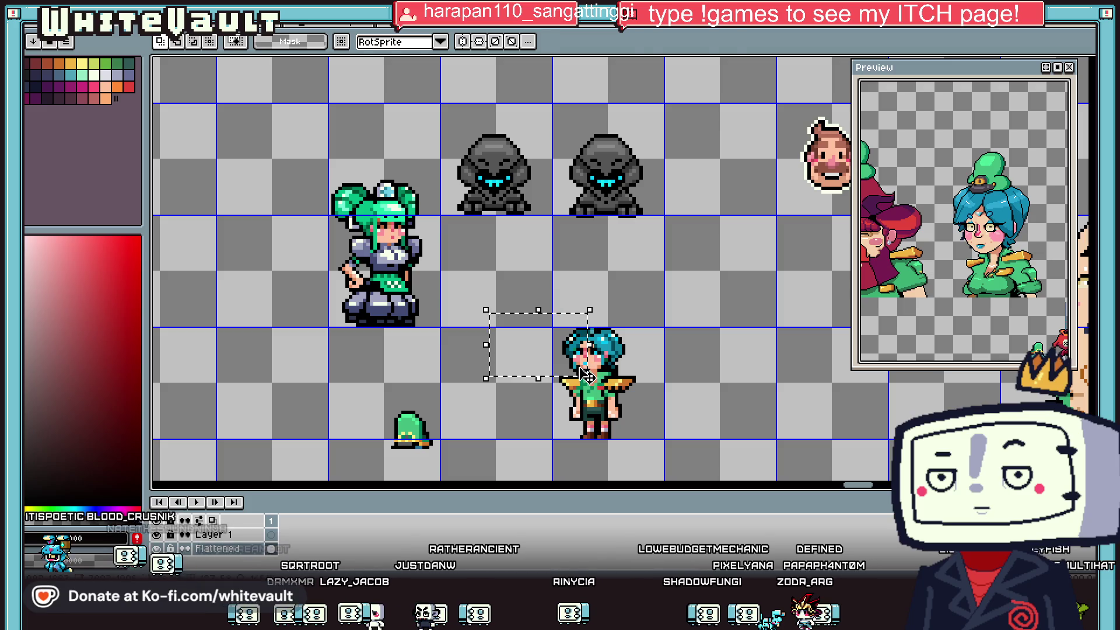
{"action": "key", "text": "ctrl+d"}
{"action": "scroll", "coordinate": [633, 353], "scroll_direction": "down", "scroll_amount": 1}
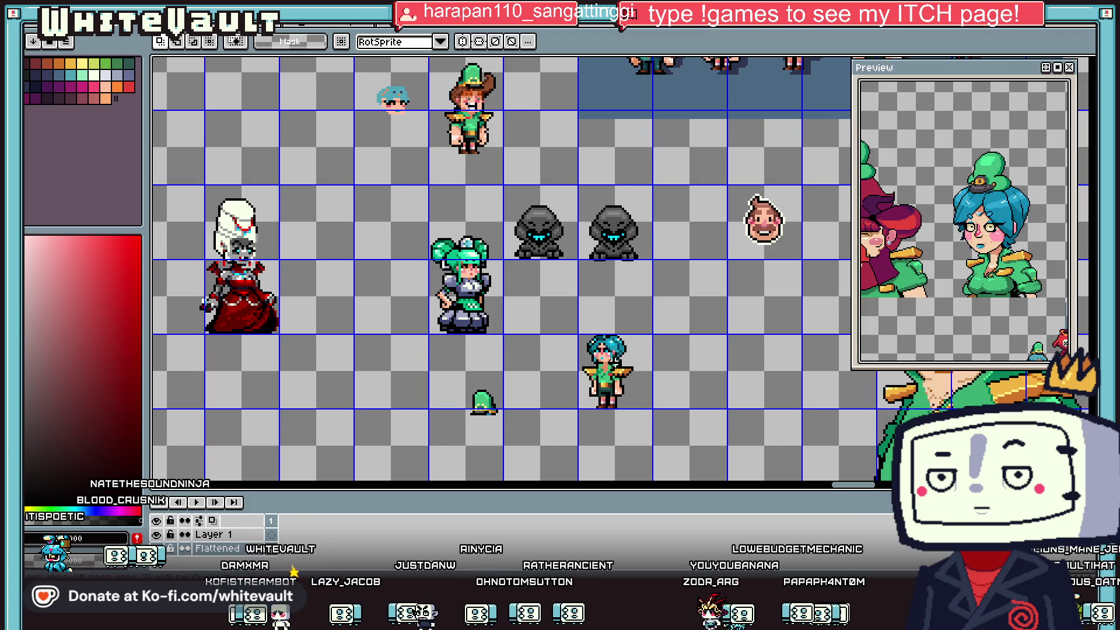
{"action": "scroll", "coordinate": [616, 362], "scroll_direction": "up", "scroll_amount": 1}
{"action": "mouse_move", "coordinate": [517, 297]}
{"action": "left_mouse_down"}
{"action": "mouse_move", "coordinate": [661, 370]}
{"action": "mouse_move", "coordinate": [644, 357]}
{"action": "left_mouse_up"}
{"action": "left_click", "coordinate": [648, 366]}
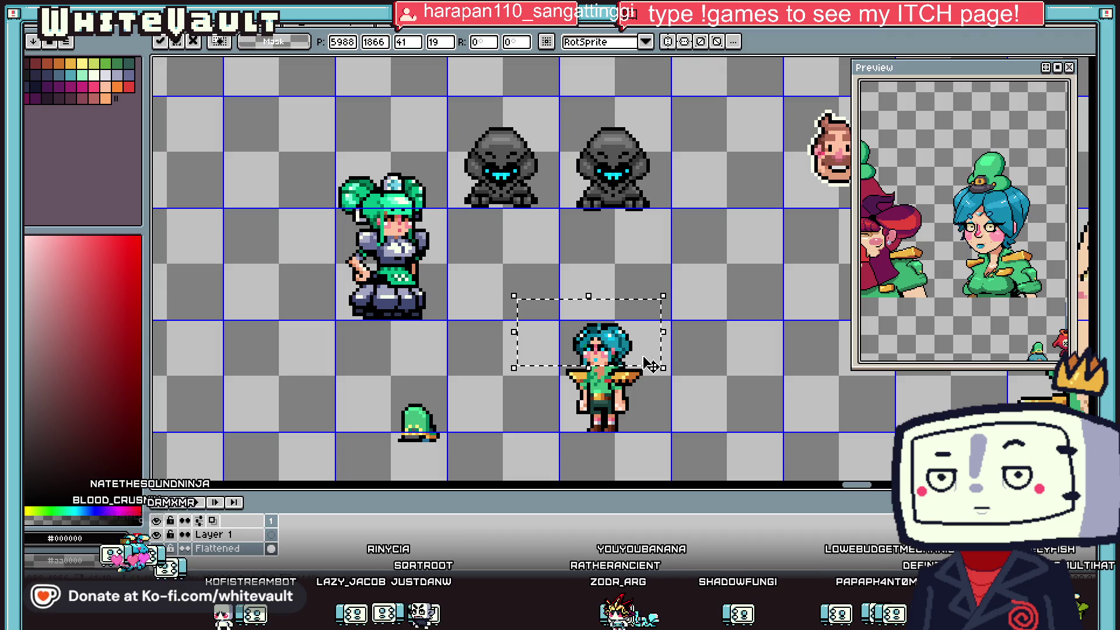
{"action": "key", "text": "ctrl+d"}
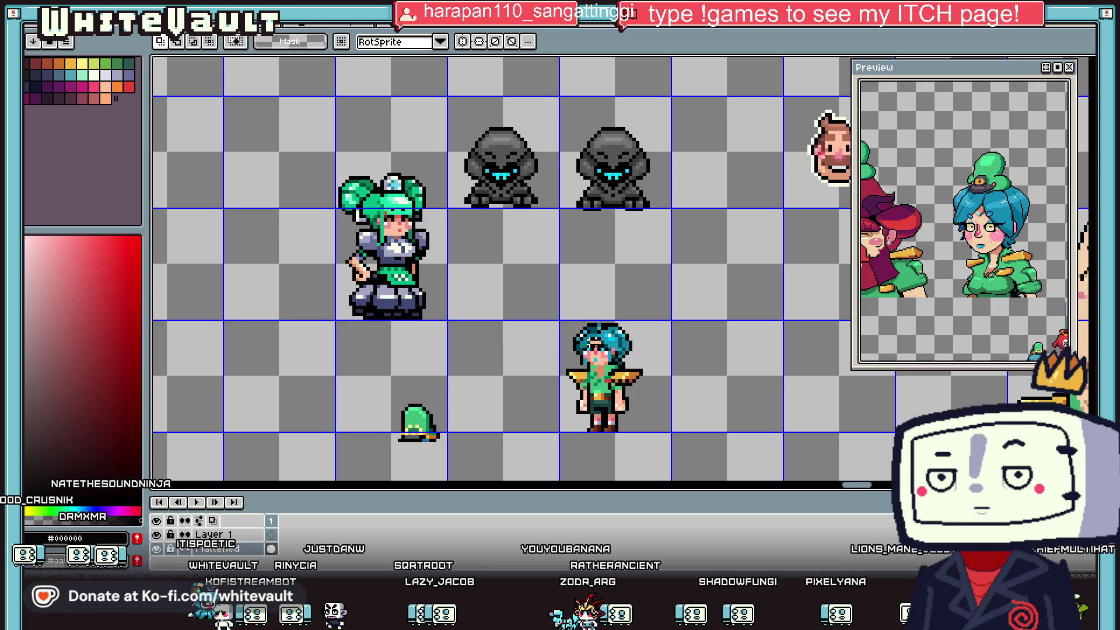
{"action": "scroll", "coordinate": [589, 341], "scroll_direction": "up", "scroll_amount": 7}
{"action": "scroll", "coordinate": [589, 341], "scroll_direction": "down", "scroll_amount": 2}
Paint the light skin tone over the shadow pixel on the face.
{"action": "key", "text": "i"}
{"action": "left_click", "coordinate": [626, 412]}
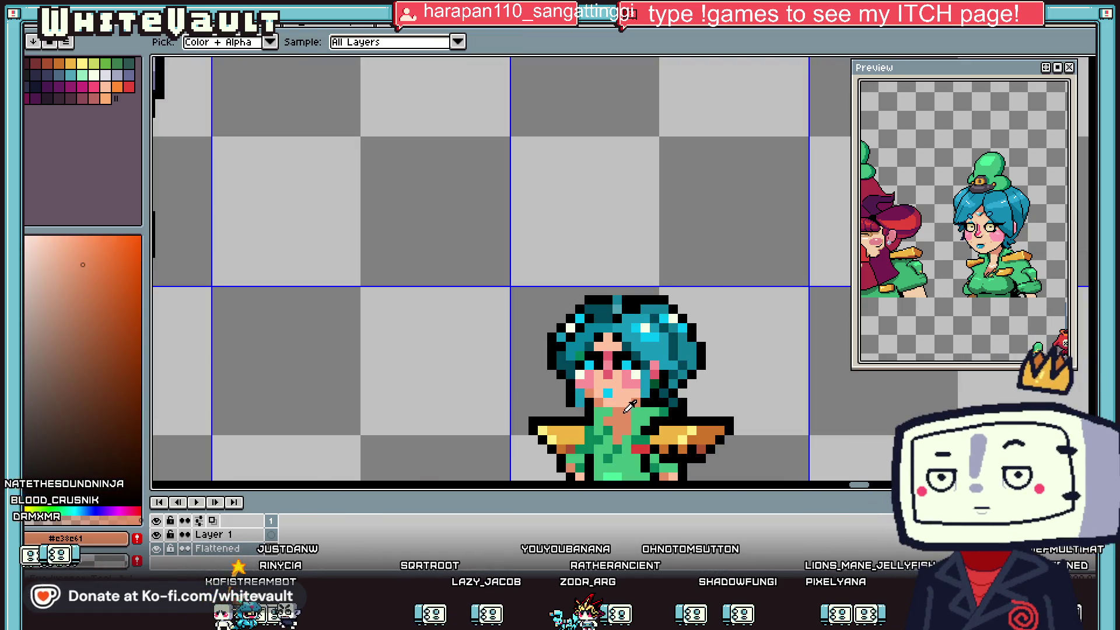
{"action": "key", "text": "b"}
{"action": "scroll", "coordinate": [600, 349], "scroll_direction": "up", "scroll_amount": 2}
{"action": "key", "text": "i"}
{"action": "scroll", "coordinate": [627, 343], "scroll_direction": "down", "scroll_amount": 4}
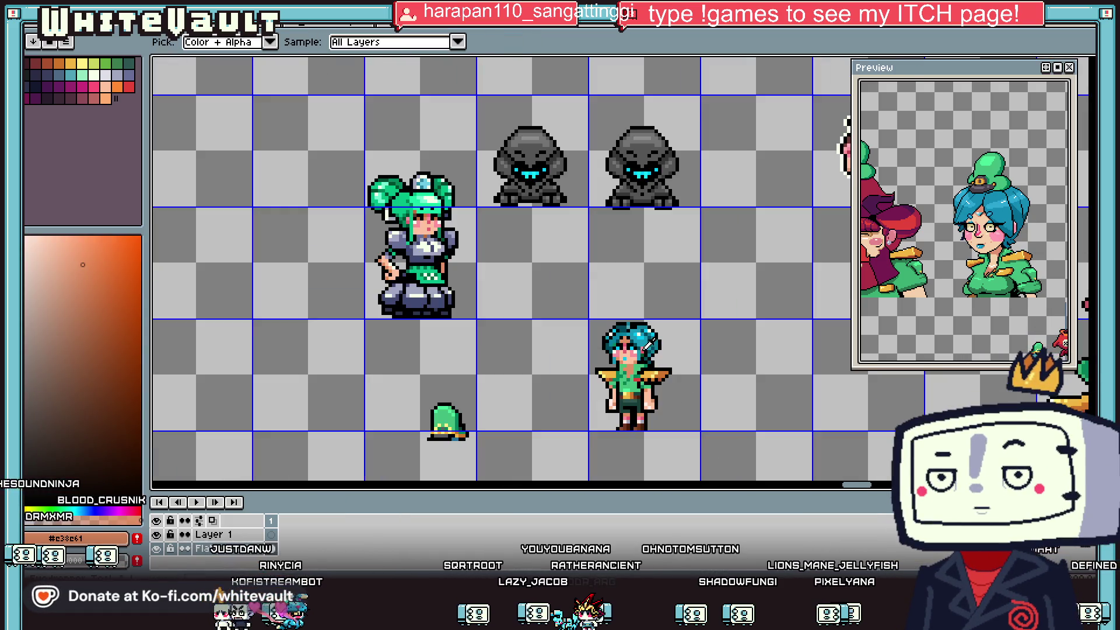
{"action": "scroll", "coordinate": [635, 345], "scroll_direction": "up", "scroll_amount": 3}
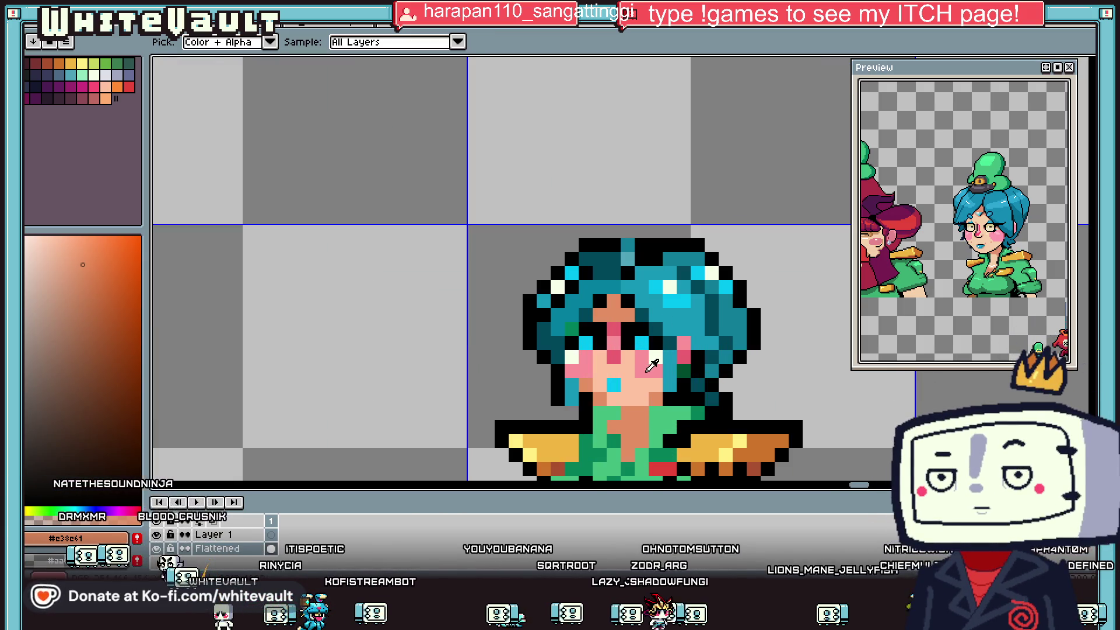
{"action": "left_click", "coordinate": [634, 371]}
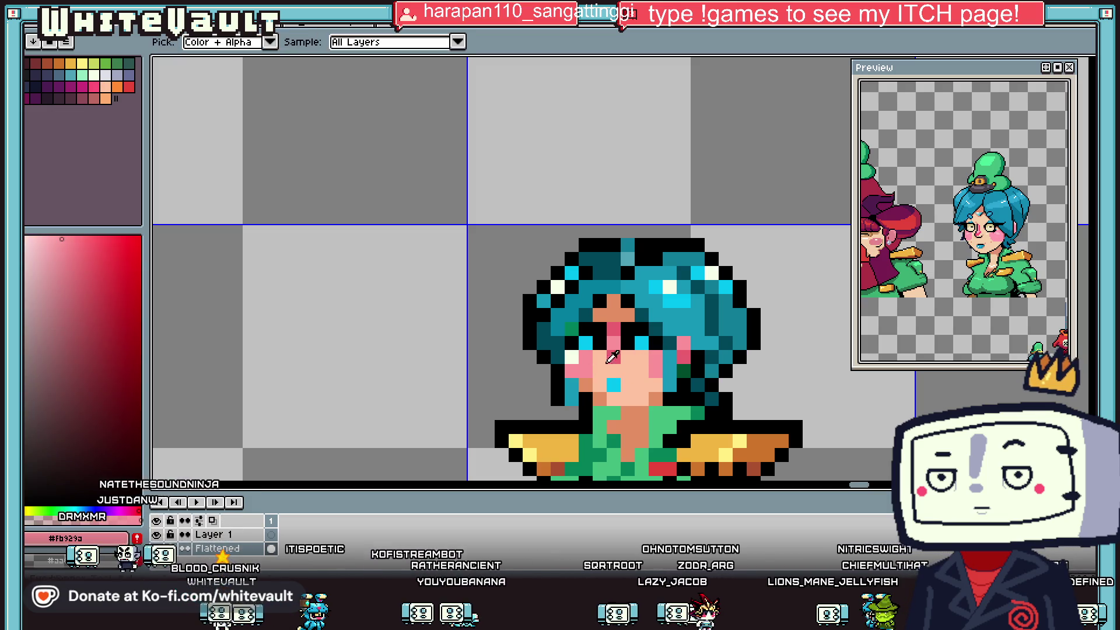
{"action": "left_click", "coordinate": [591, 360], "text": "alt"}
{"action": "scroll", "coordinate": [589, 366], "scroll_direction": "down", "scroll_amount": 3}
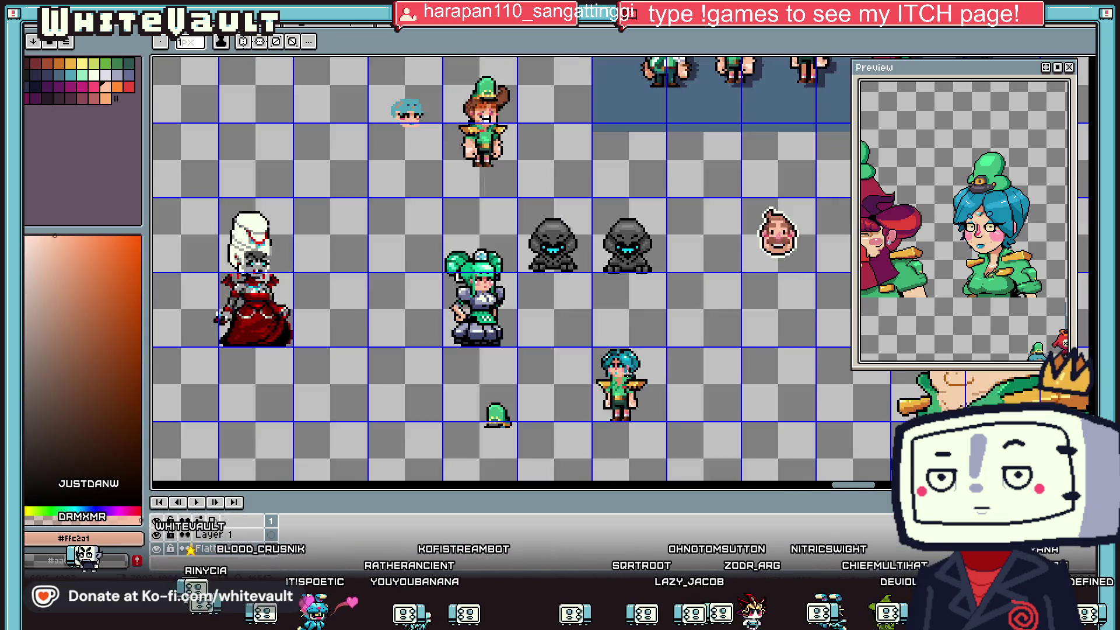
{"action": "scroll", "coordinate": [590, 364], "scroll_direction": "up", "scroll_amount": 4}
Paint a light-skin face shadow pixel and recolour two collar pixels in warmer skin-orange.
{"action": "left_click", "coordinate": [607, 381]}
{"action": "left_click", "coordinate": [590, 382], "text": "alt"}
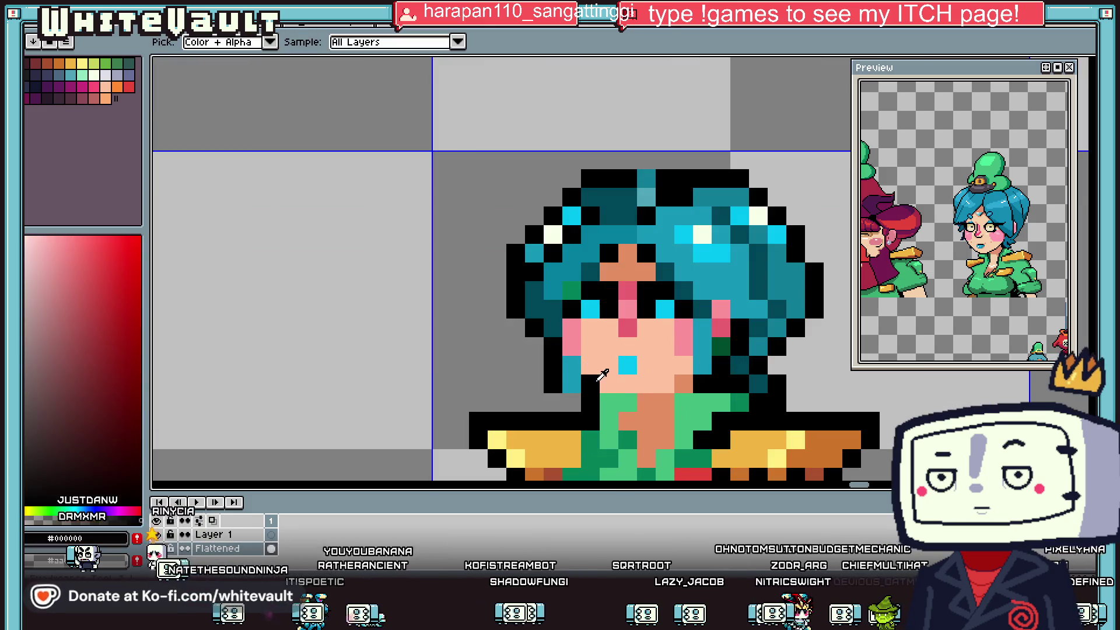
{"action": "scroll", "coordinate": [578, 392], "scroll_direction": "down", "scroll_amount": 3}
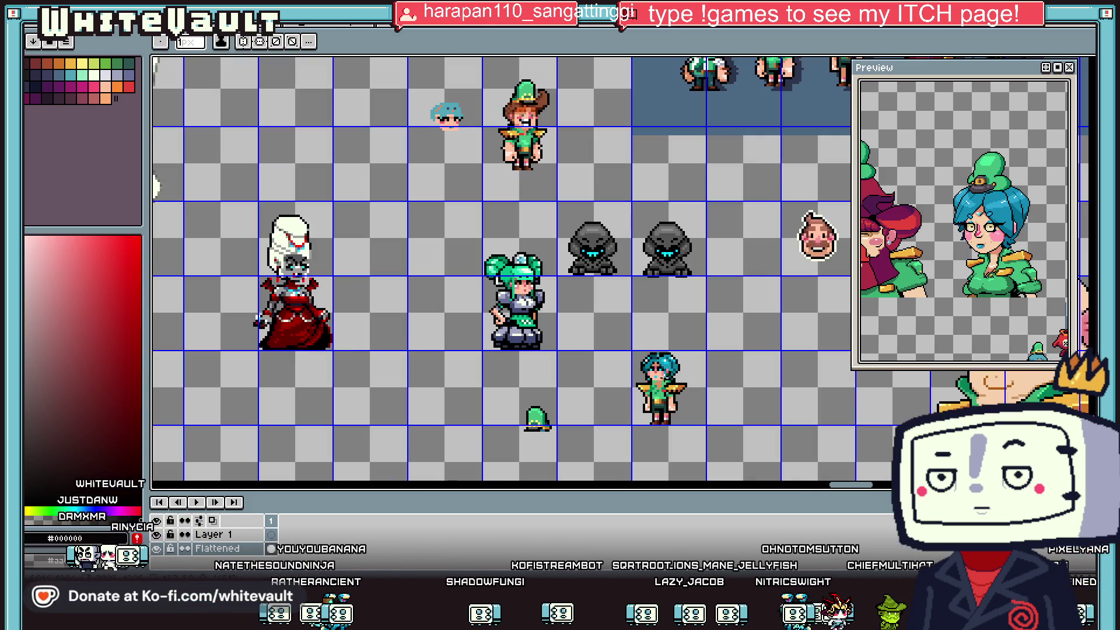
{"action": "scroll", "coordinate": [662, 362], "scroll_direction": "up", "scroll_amount": 3}
{"action": "left_click", "coordinate": [658, 367], "text": "alt"}
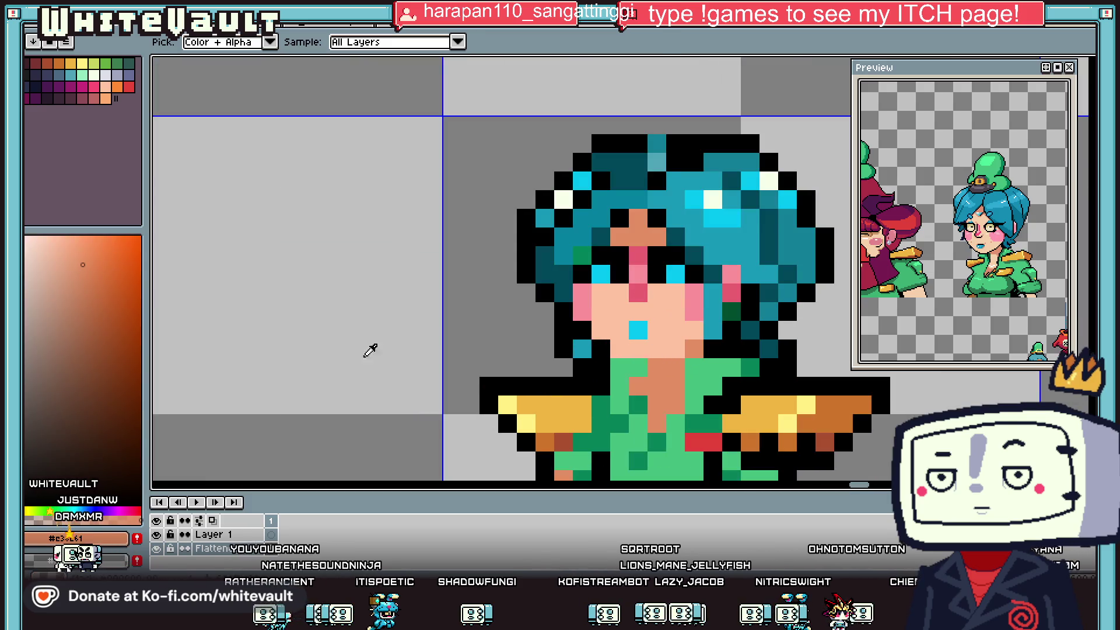
{"action": "left_click", "coordinate": [658, 366]}
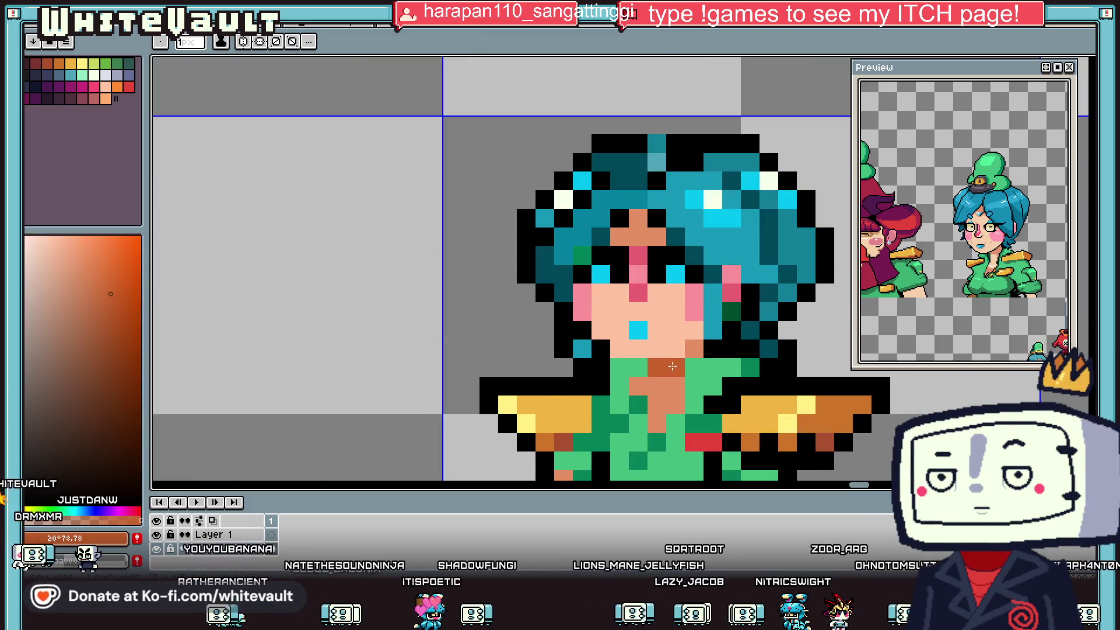
{"action": "left_click", "coordinate": [694, 349]}
Sample the uniform green, black outline and skin-orange colours around the chest.
{"action": "scroll", "coordinate": [705, 352], "scroll_direction": "down", "scroll_amount": 3}
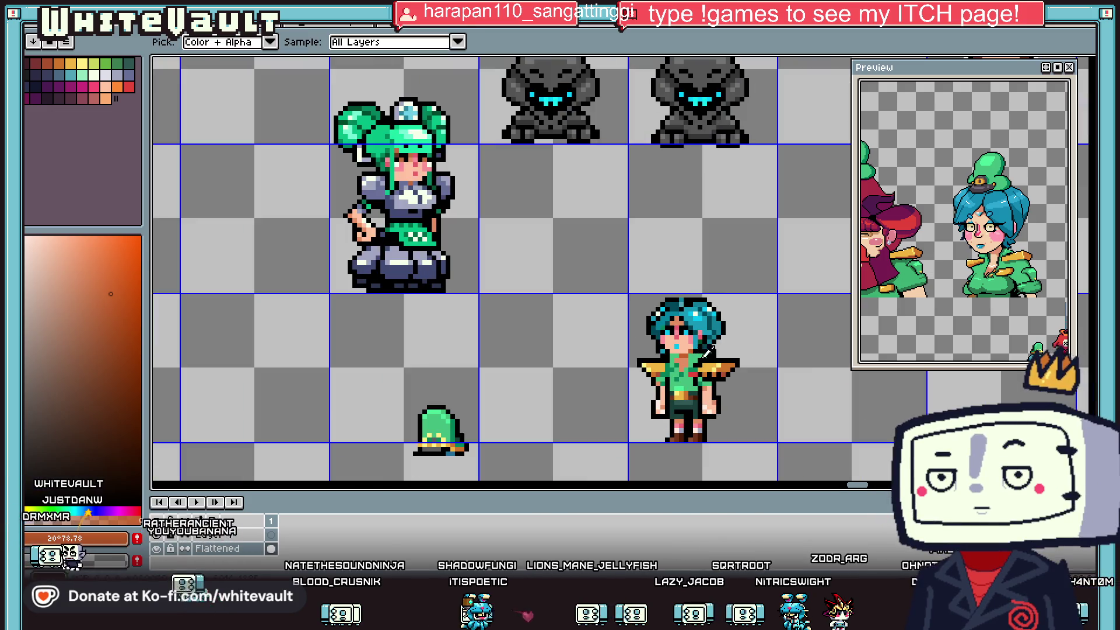
{"action": "scroll", "coordinate": [691, 388], "scroll_direction": "up", "scroll_amount": 3}
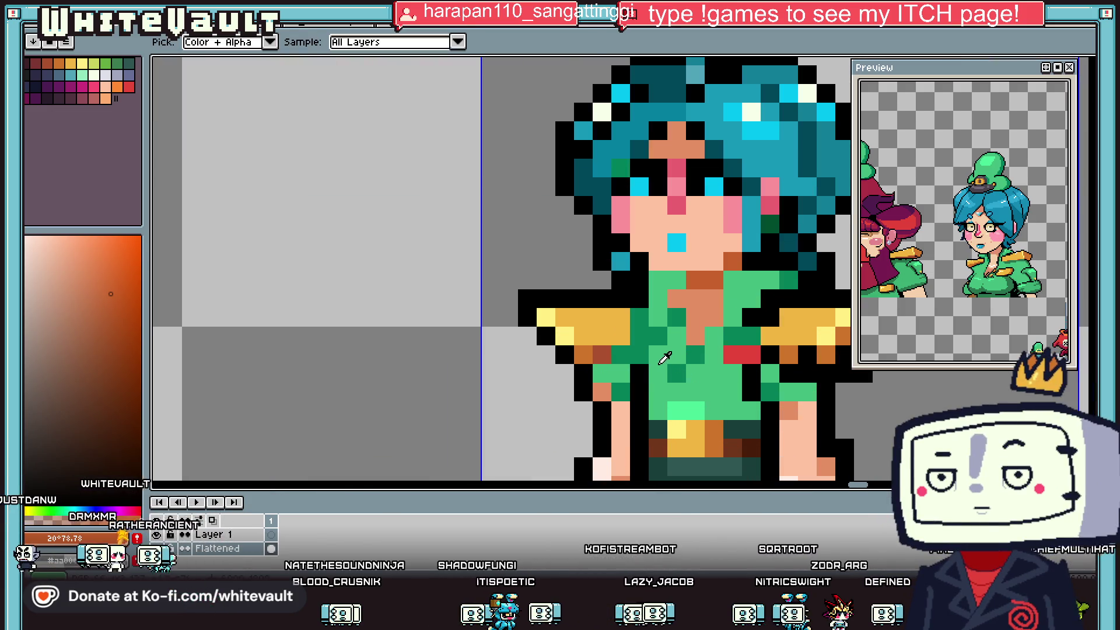
{"action": "left_click", "coordinate": [663, 357], "text": "alt"}
{"action": "left_click", "coordinate": [643, 340], "text": "alt"}
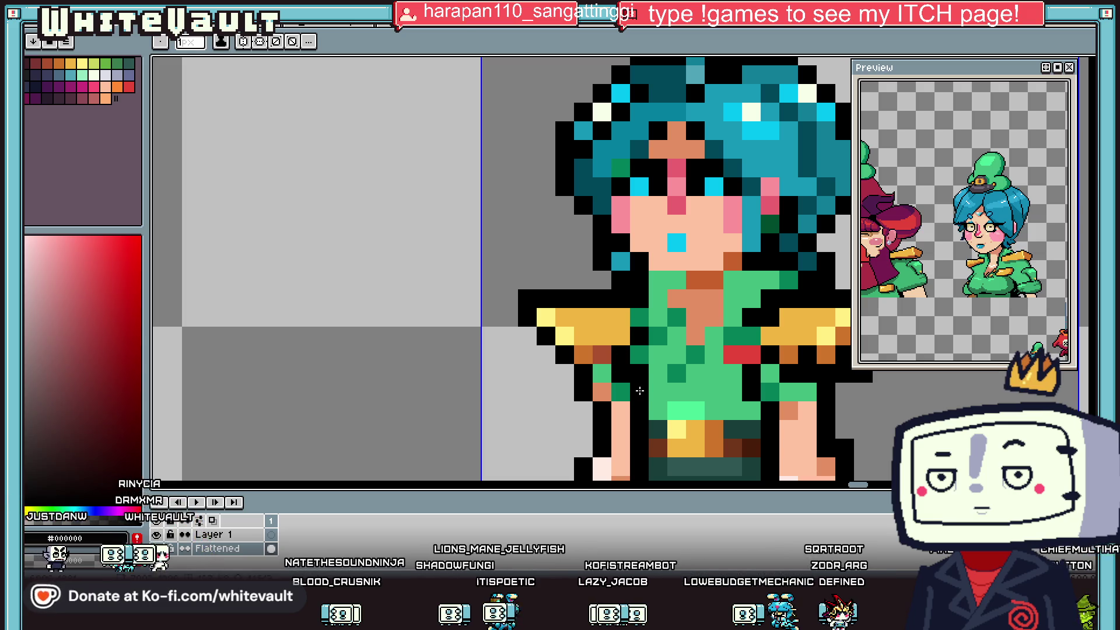
{"action": "left_click", "coordinate": [640, 377], "text": "alt"}
{"action": "left_click", "coordinate": [680, 374], "text": "alt"}
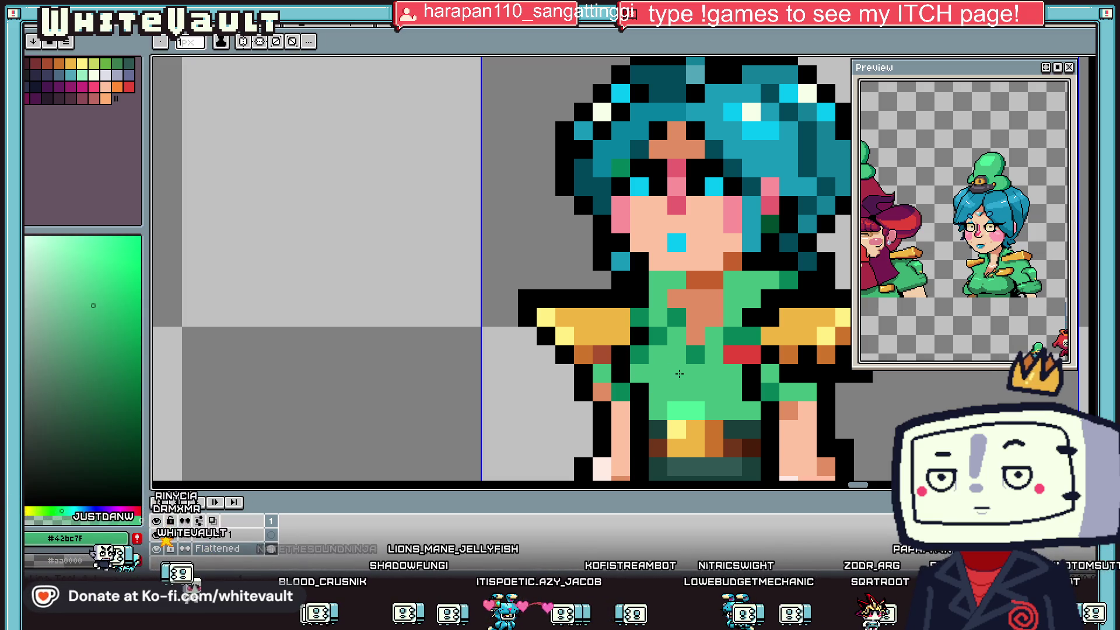
{"action": "left_click", "coordinate": [657, 313], "text": "alt"}
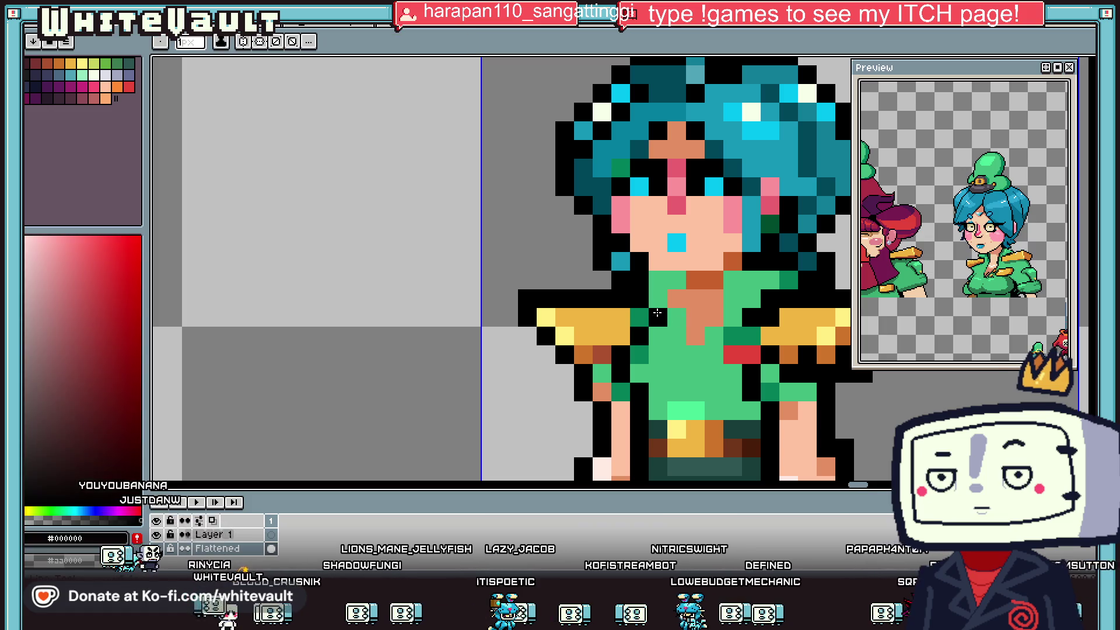
{"action": "left_click", "coordinate": [667, 330], "text": "alt"}
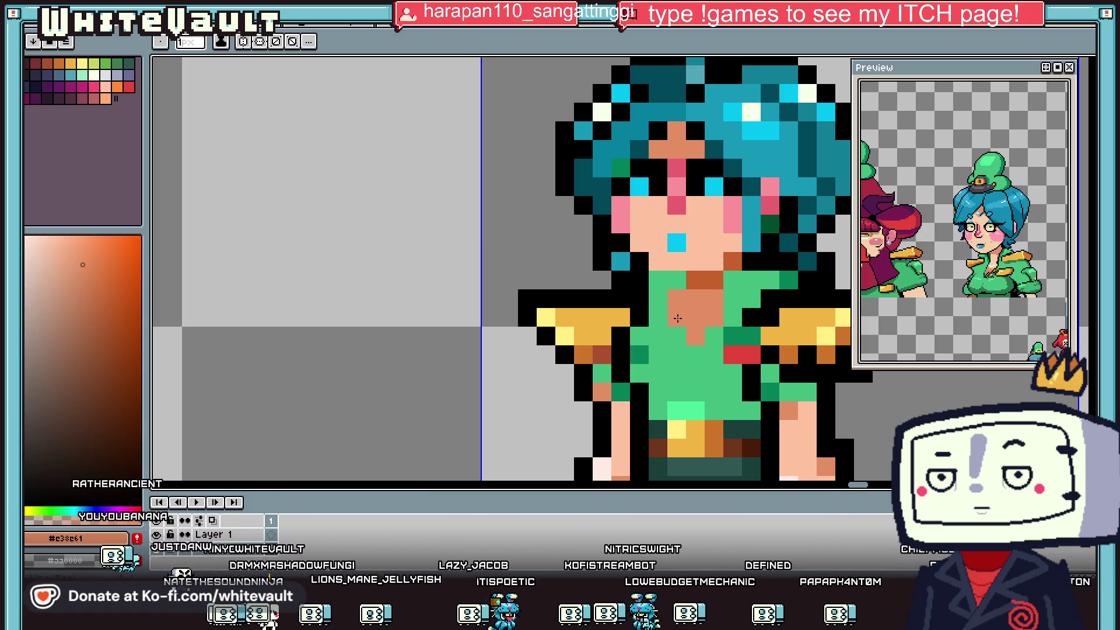
{"action": "left_click", "coordinate": [677, 319], "text": "alt"}
{"action": "left_click", "coordinate": [690, 345], "text": "alt"}
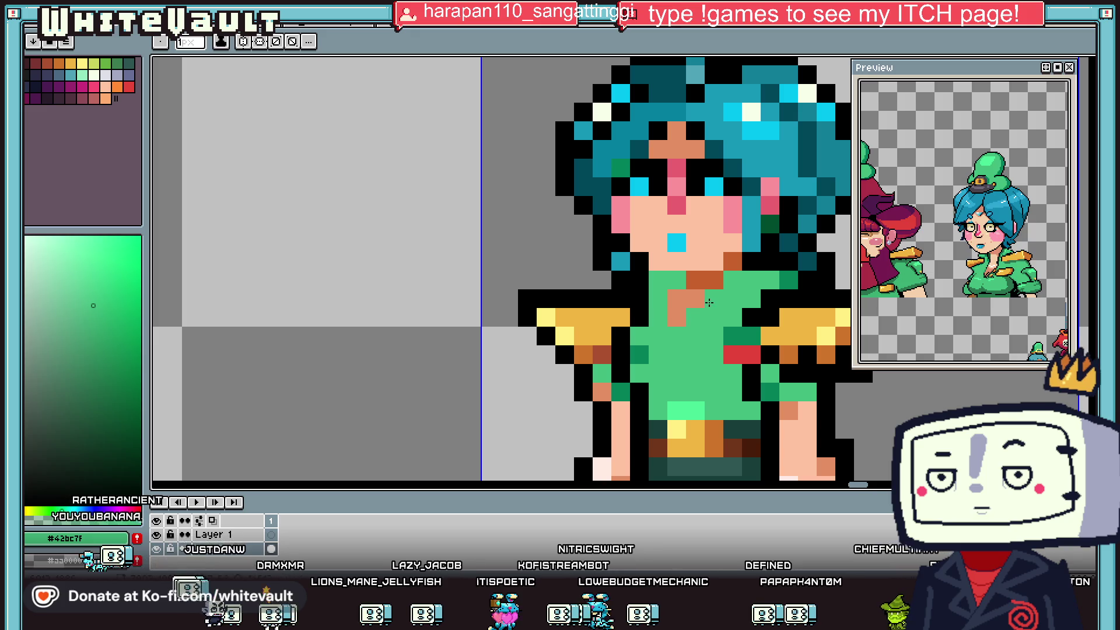
Resample black and shirt green, leaving a dark green shading pixel on the left collar.
{"action": "scroll", "coordinate": [698, 311], "scroll_direction": "down", "scroll_amount": 3}
{"action": "scroll", "coordinate": [725, 287], "scroll_direction": "up", "scroll_amount": 3}
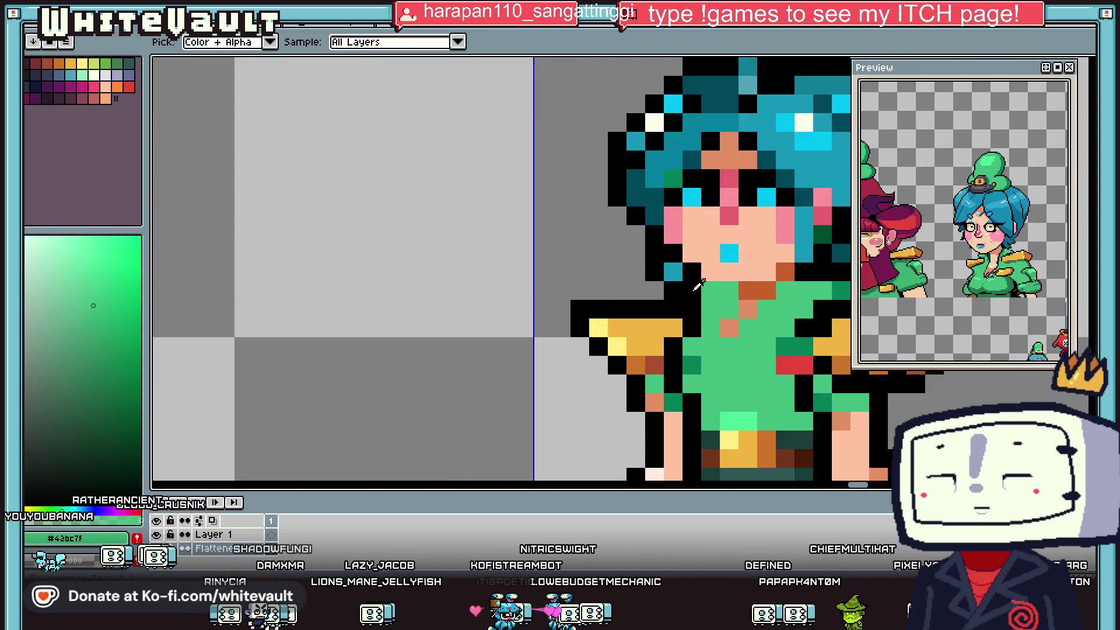
{"action": "left_click", "coordinate": [725, 287], "text": "alt"}
{"action": "scroll", "coordinate": [725, 287], "scroll_direction": "down", "scroll_amount": 3}
{"action": "scroll", "coordinate": [736, 326], "scroll_direction": "up", "scroll_amount": 4}
{"action": "left_click", "coordinate": [736, 325], "text": "alt"}
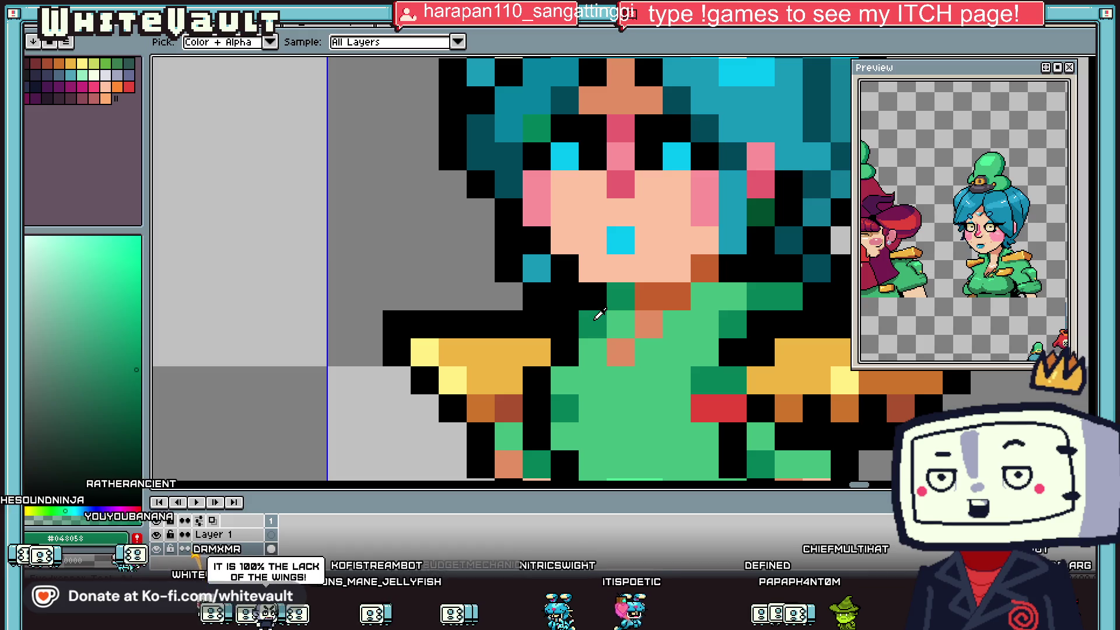
{"action": "scroll", "coordinate": [657, 344], "scroll_direction": "down", "scroll_amount": 3}
{"action": "scroll", "coordinate": [656, 344], "scroll_direction": "down", "scroll_amount": 1}
{"action": "scroll", "coordinate": [676, 291], "scroll_direction": "up", "scroll_amount": 4}
{"action": "left_click", "coordinate": [679, 289], "text": "alt"}
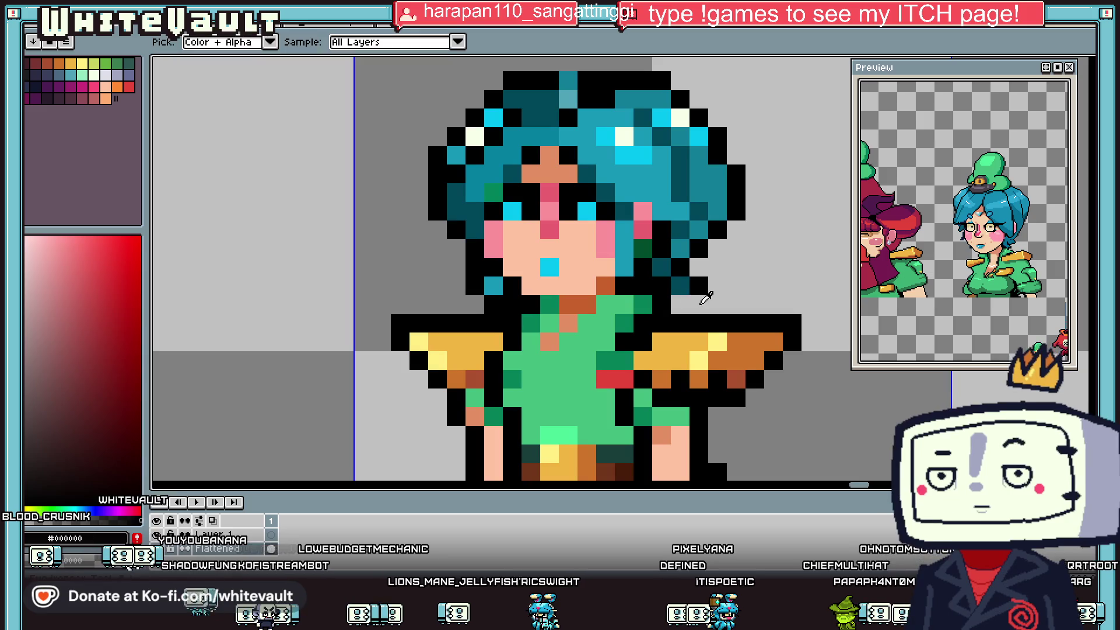
{"action": "scroll", "coordinate": [703, 303], "scroll_direction": "down", "scroll_amount": 5}
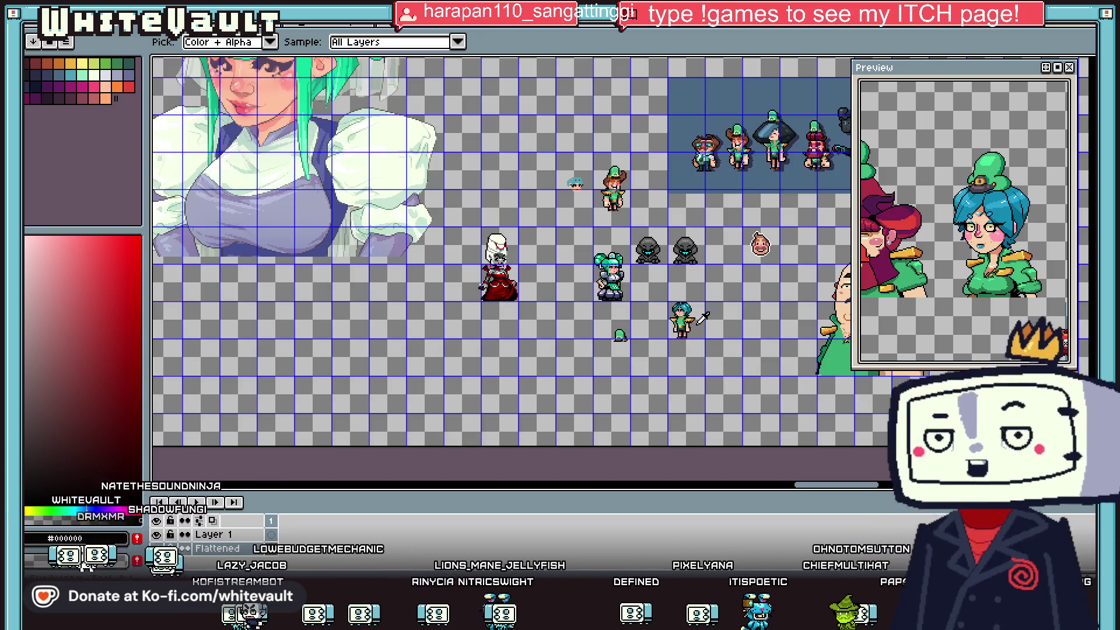
Zoom in and pencil away the black outline pixels beside the left-side hand.
{"action": "scroll", "coordinate": [680, 321], "scroll_direction": "up", "scroll_amount": 4}
{"action": "scroll", "coordinate": [676, 326], "scroll_direction": "up", "scroll_amount": 1}
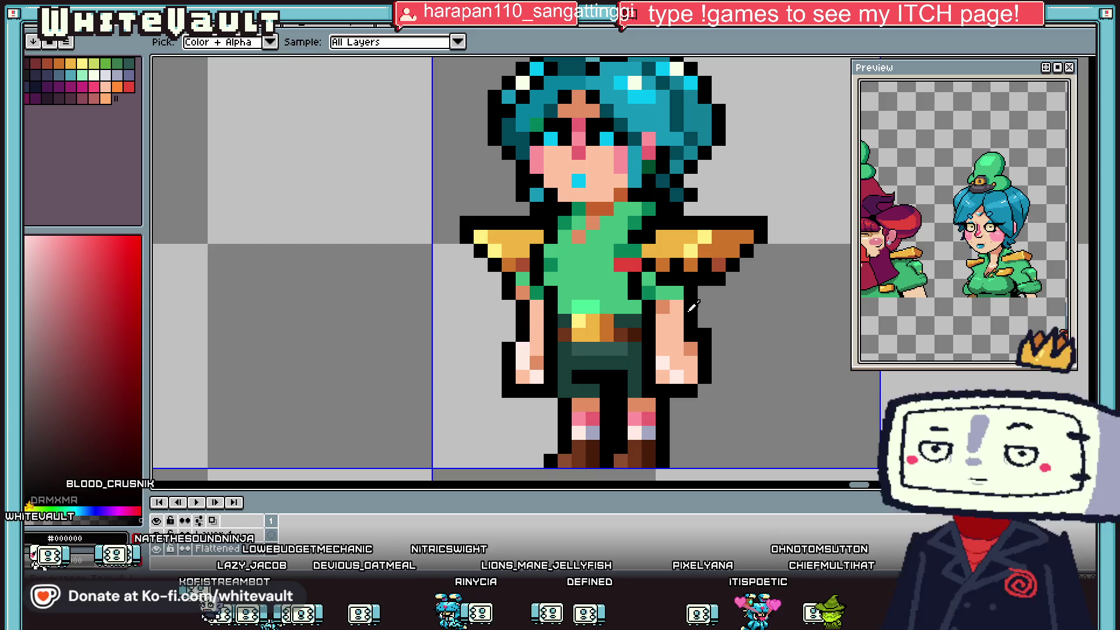
{"action": "key", "text": "alt"}
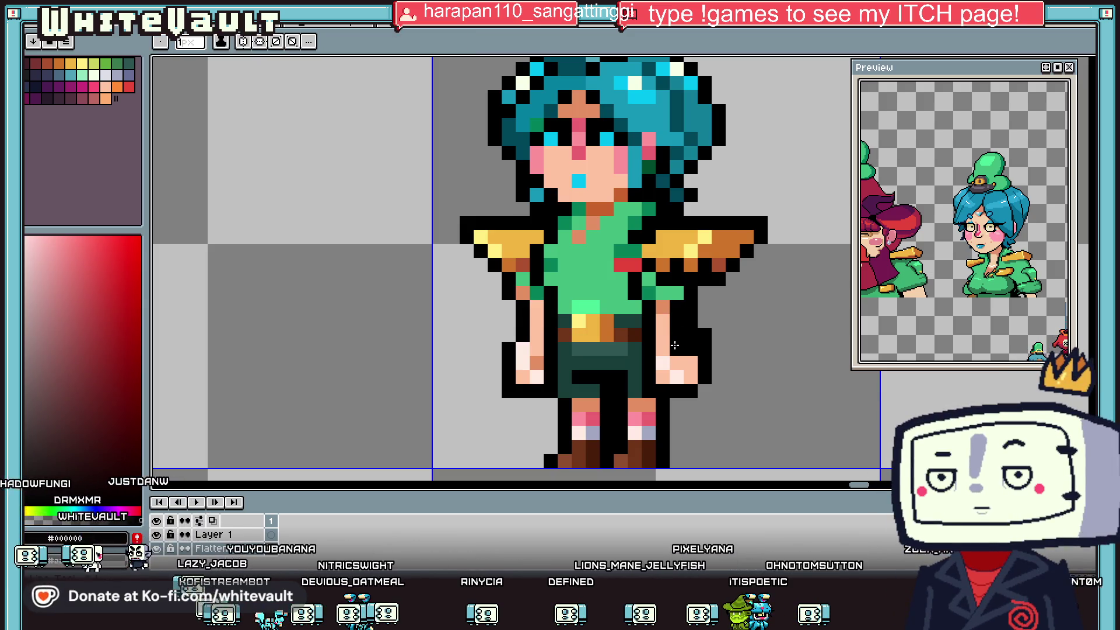
{"action": "key", "text": "alt"}
{"action": "scroll", "coordinate": [615, 331], "scroll_direction": "down", "scroll_amount": 2}
{"action": "scroll", "coordinate": [607, 340], "scroll_direction": "up", "scroll_amount": 1}
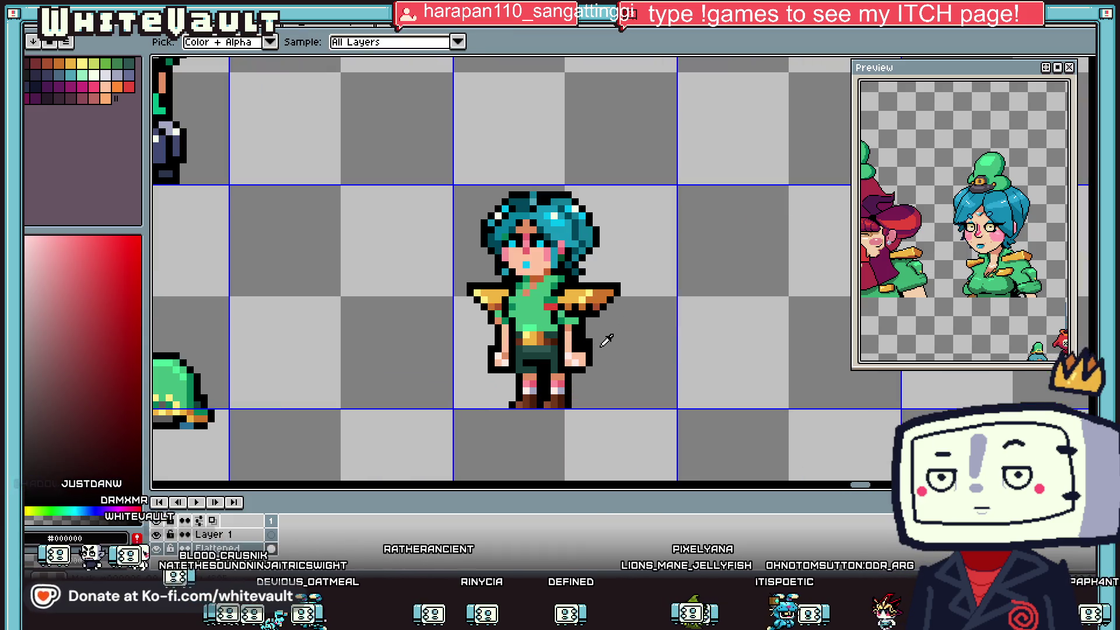
{"action": "scroll", "coordinate": [583, 341], "scroll_direction": "up", "scroll_amount": 1}
{"action": "scroll", "coordinate": [582, 341], "scroll_direction": "down", "scroll_amount": 5}
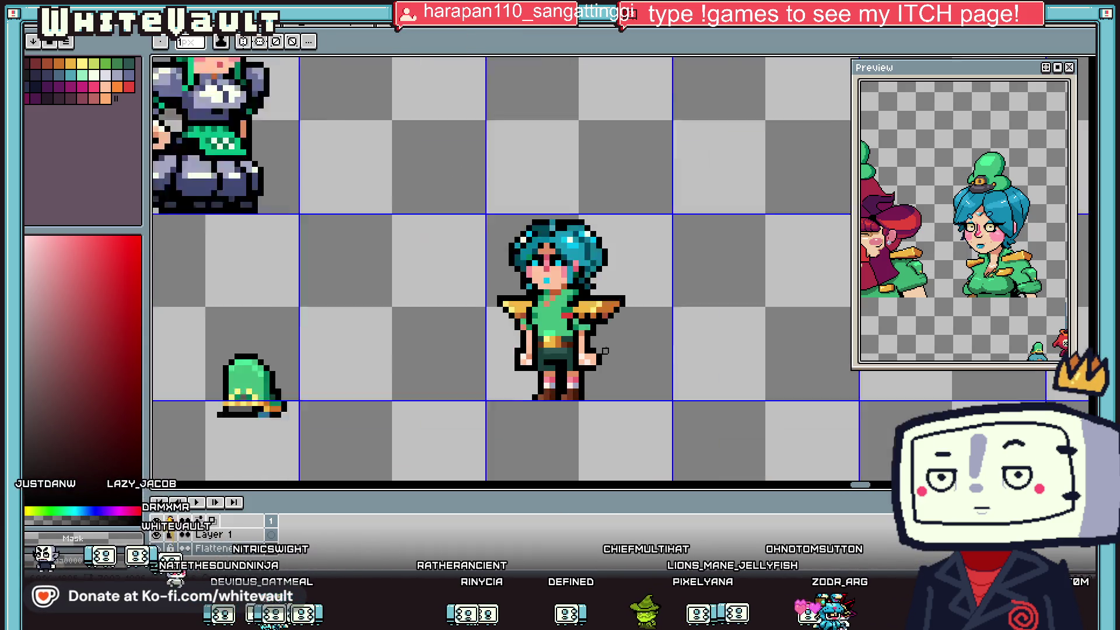
{"action": "scroll", "coordinate": [620, 351], "scroll_direction": "up", "scroll_amount": 4}
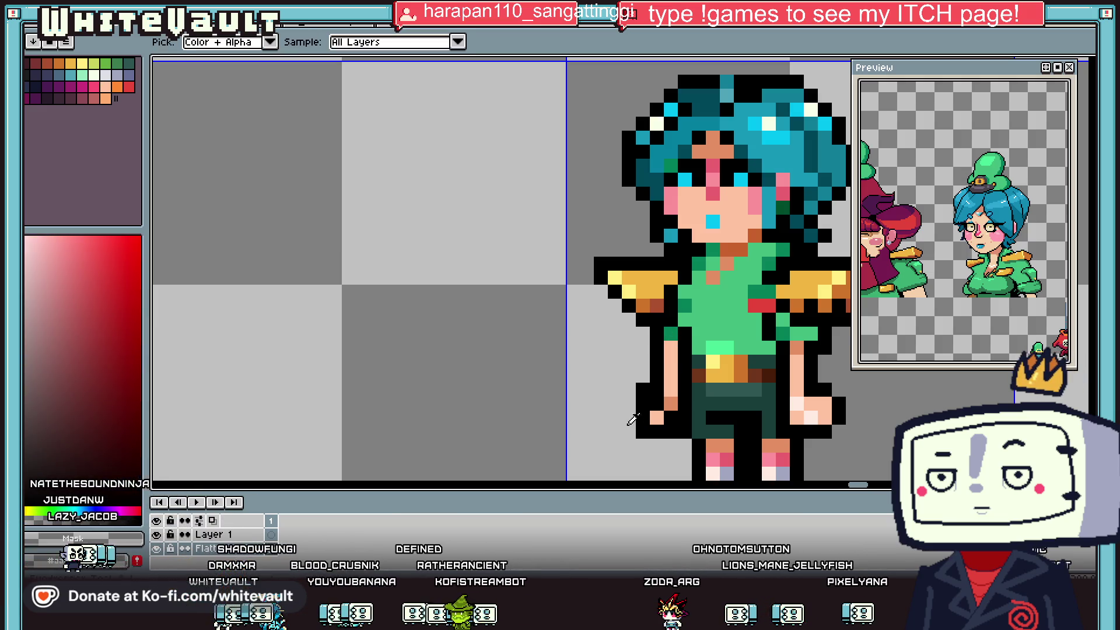
{"action": "left_click_drag", "start_coordinate": [671, 415], "coordinate": [671, 432]}
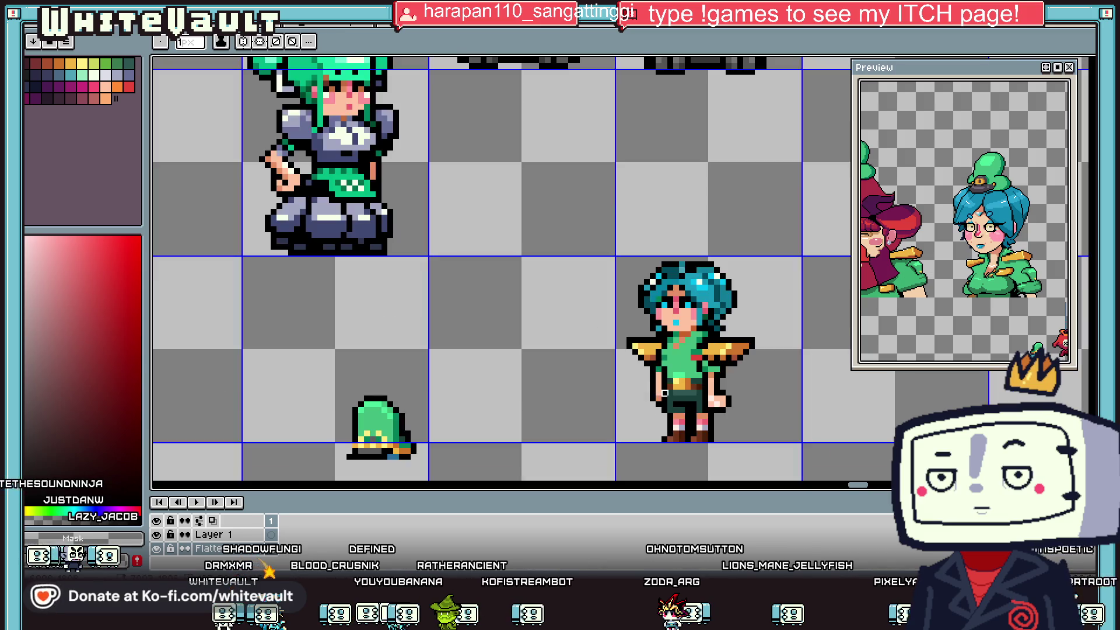
{"action": "scroll", "coordinate": [671, 431], "scroll_direction": "down", "scroll_amount": 3}
{"action": "scroll", "coordinate": [671, 432], "scroll_direction": "up", "scroll_amount": 1}
Return to the pencil and paint two left shoulder-pad pixels orange #cf752b.
{"action": "key", "text": "w"}
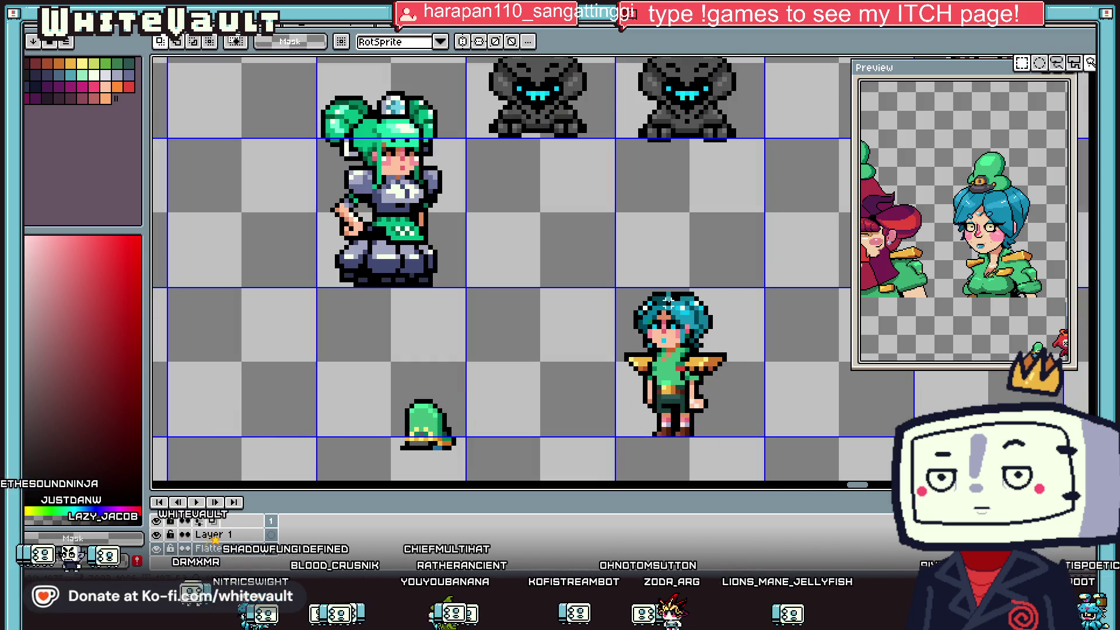
{"action": "scroll", "coordinate": [642, 350], "scroll_direction": "up", "scroll_amount": 1}
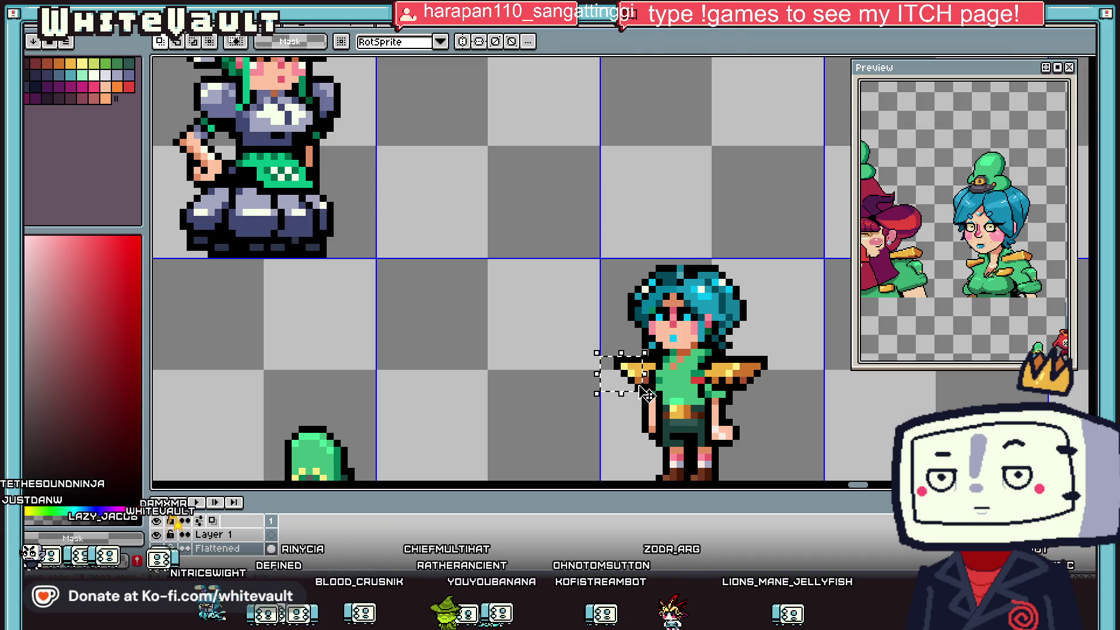
{"action": "scroll", "coordinate": [646, 385], "scroll_direction": "up", "scroll_amount": 3}
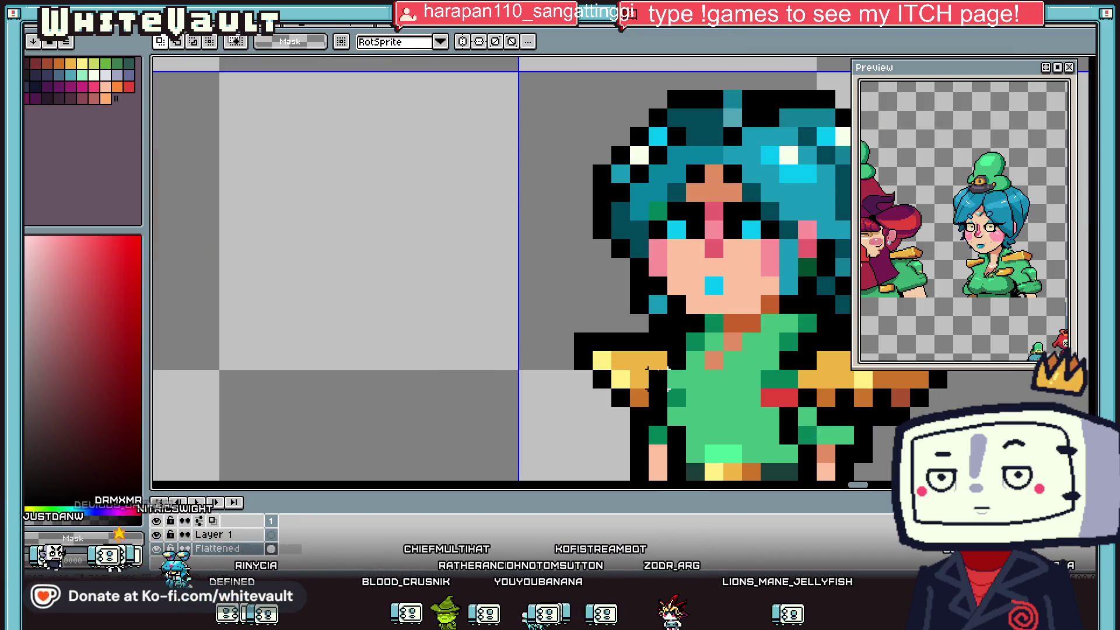
{"action": "key", "text": "b"}
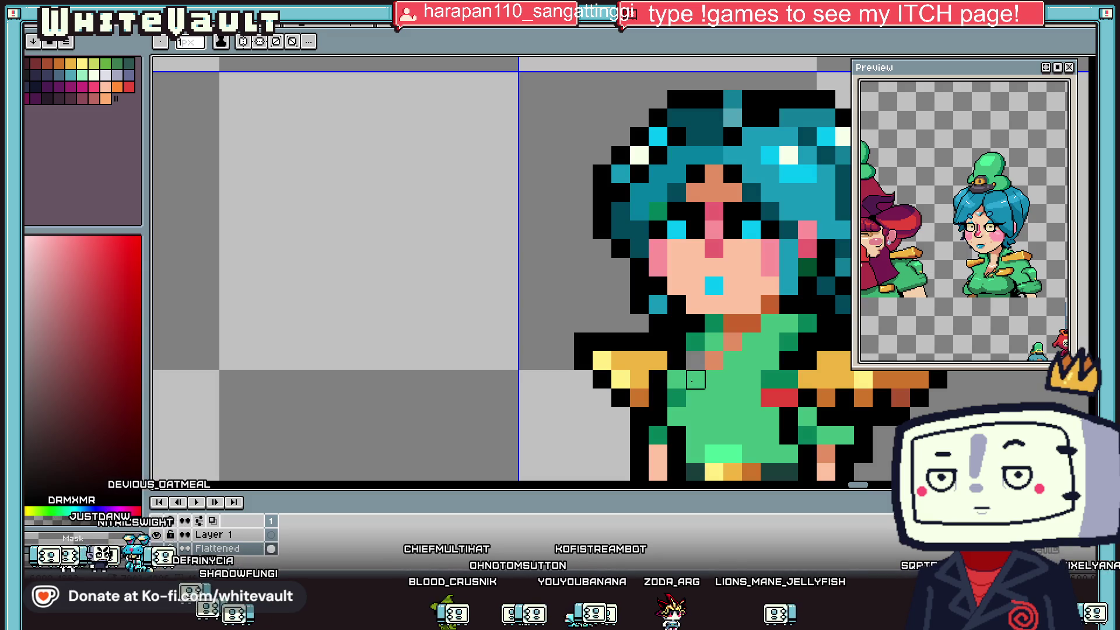
{"action": "left_click", "coordinate": [695, 376], "text": "alt"}
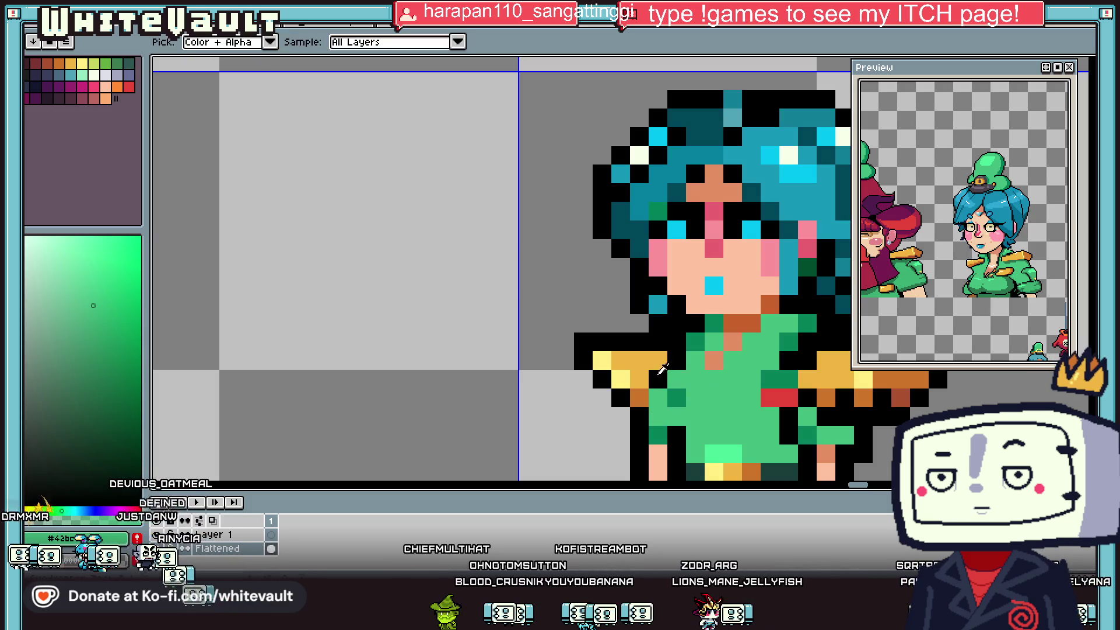
{"action": "left_click", "coordinate": [779, 397], "text": "alt"}
{"action": "scroll", "coordinate": [758, 394], "scroll_direction": "down", "scroll_amount": 5}
{"action": "scroll", "coordinate": [809, 392], "scroll_direction": "up", "scroll_amount": 4}
{"action": "left_click", "coordinate": [810, 392], "text": "alt"}
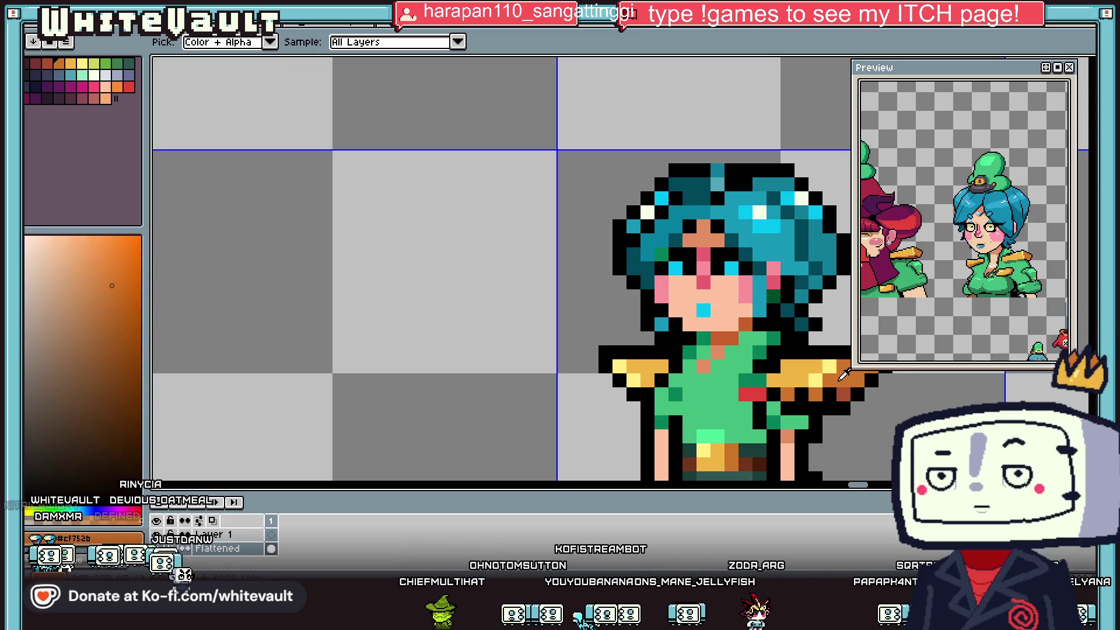
{"action": "left_click_drag", "start_coordinate": [618, 367], "coordinate": [631, 365]}
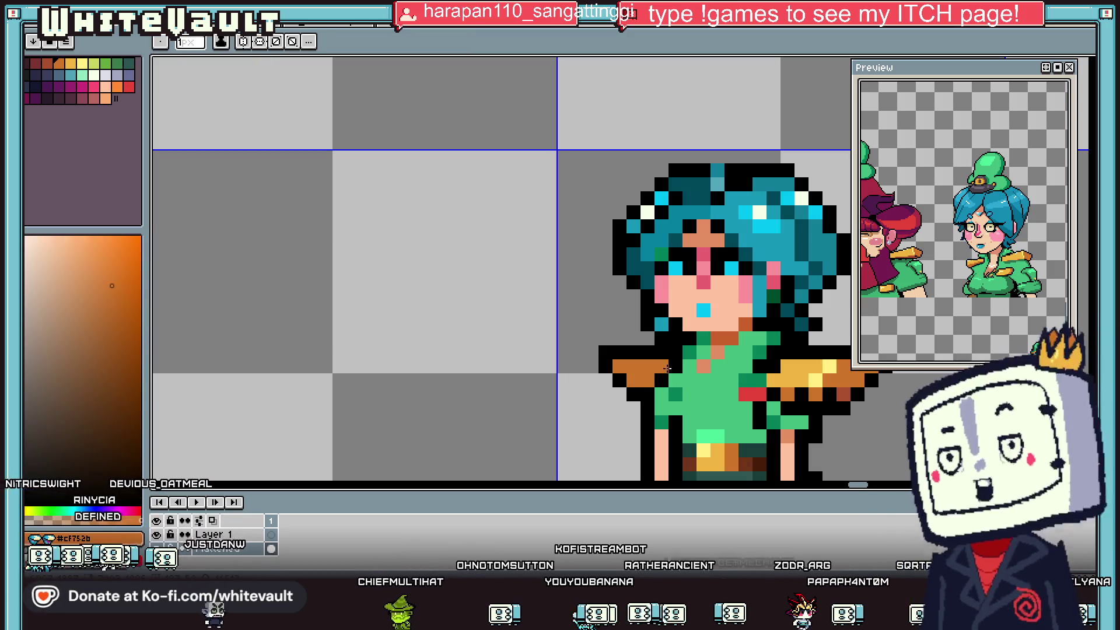
{"action": "scroll", "coordinate": [671, 363], "scroll_direction": "down", "scroll_amount": 5}
{"action": "scroll", "coordinate": [724, 362], "scroll_direction": "up", "scroll_amount": 3}
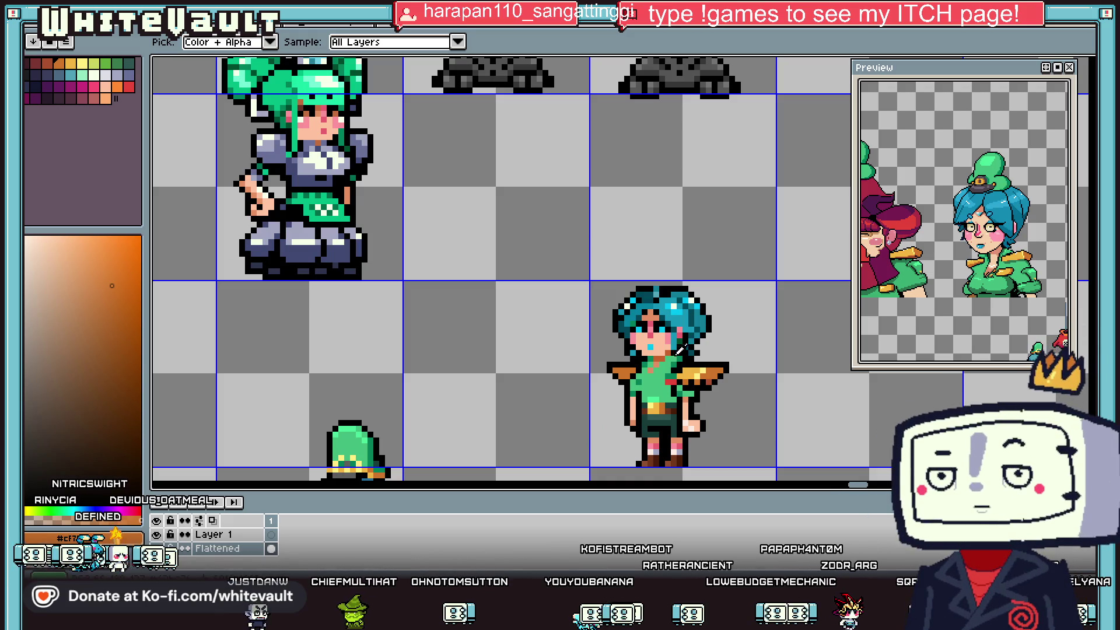
Sample dark teal, black and shirt green from the sprite.
{"action": "left_click", "coordinate": [640, 316], "text": "alt"}
{"action": "scroll", "coordinate": [654, 339], "scroll_direction": "down", "scroll_amount": 3}
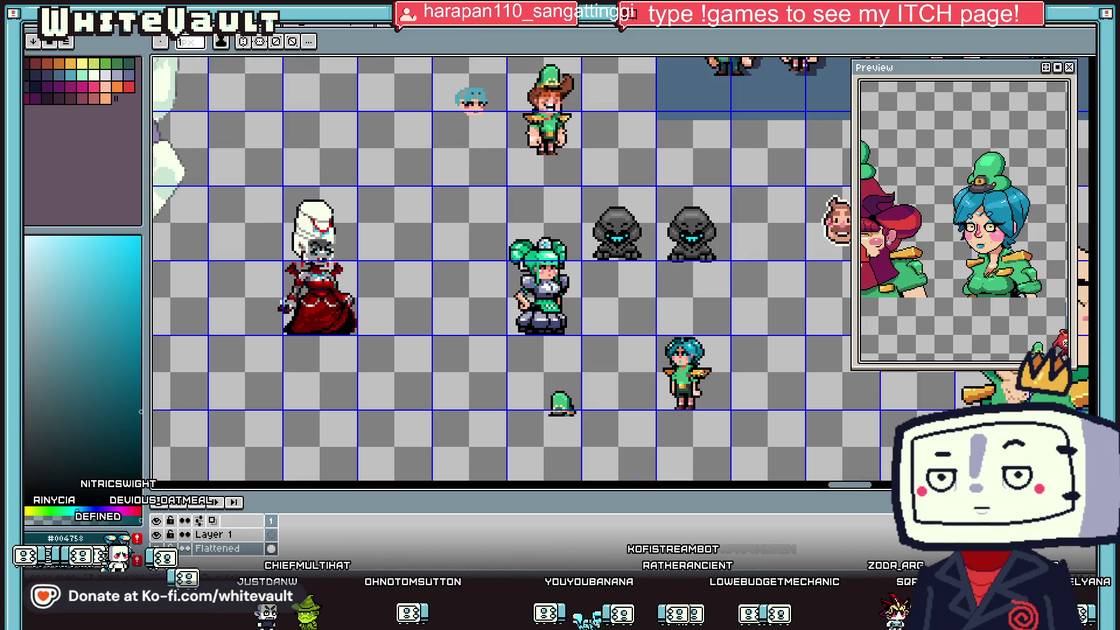
{"action": "scroll", "coordinate": [684, 371], "scroll_direction": "up", "scroll_amount": 4}
{"action": "left_click", "coordinate": [651, 392], "text": "alt"}
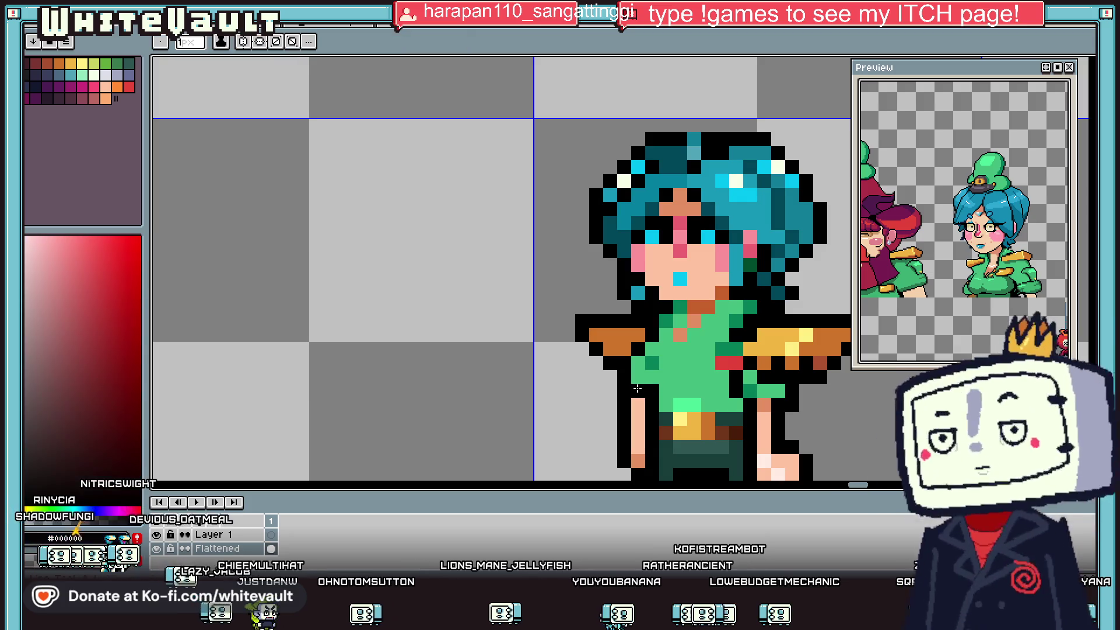
{"action": "left_click", "coordinate": [653, 347], "text": "alt"}
{"action": "left_click", "coordinate": [649, 333], "text": "alt"}
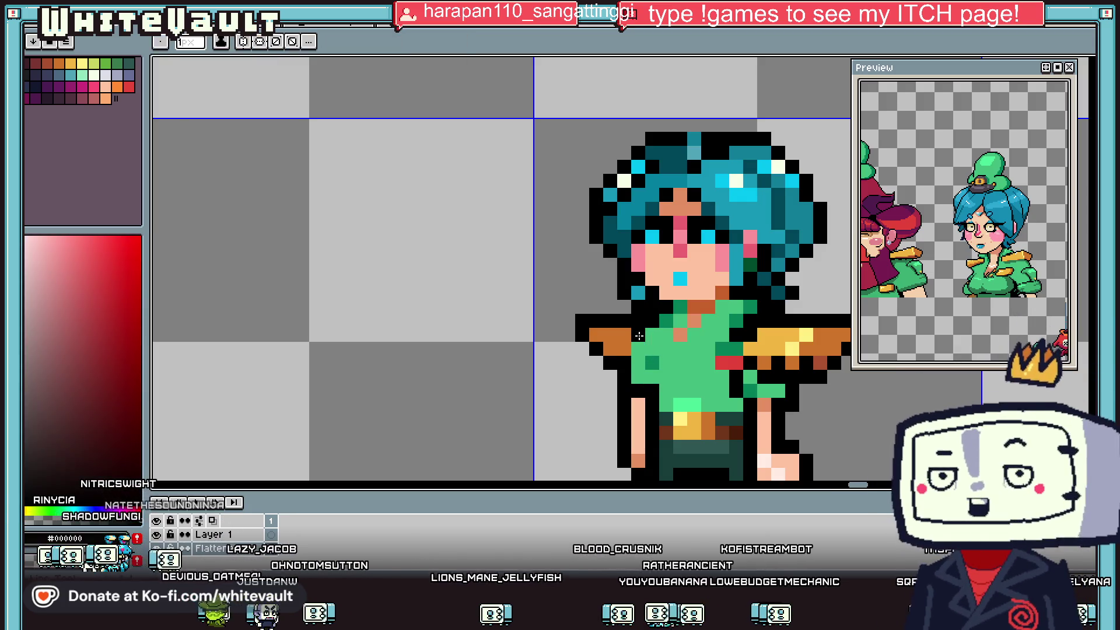
{"action": "scroll", "coordinate": [665, 384], "scroll_direction": "down", "scroll_amount": 3}
{"action": "left_click", "coordinate": [666, 385], "text": "alt"}
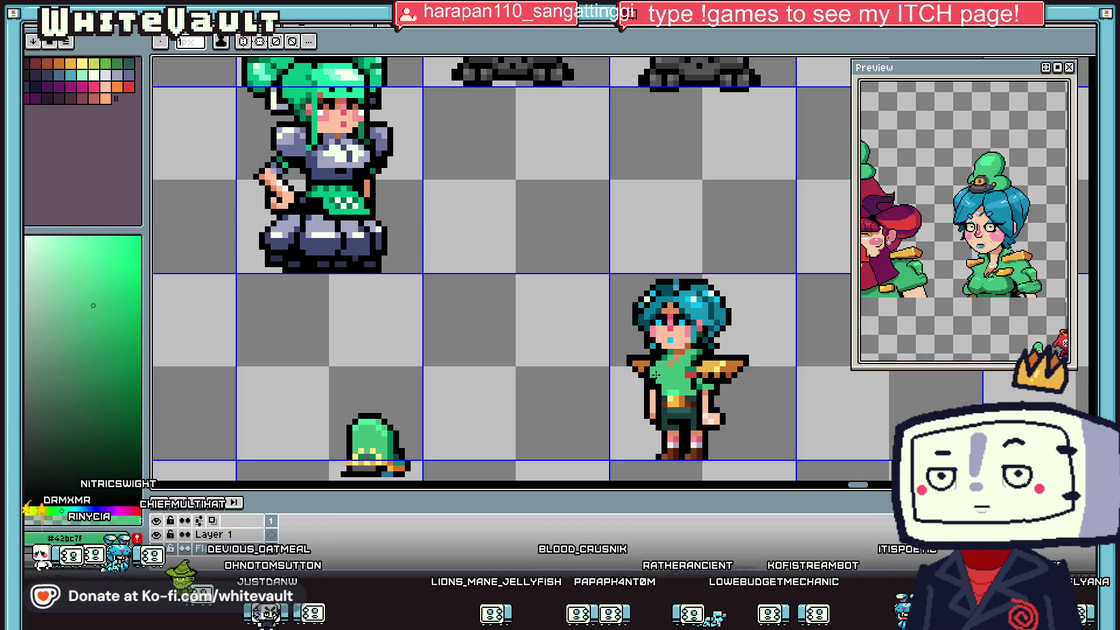
{"action": "scroll", "coordinate": [694, 382], "scroll_direction": "up", "scroll_amount": 2}
Draw two red collar pixels, then repaint one of them shirt green.
{"action": "left_click", "coordinate": [700, 368], "text": "alt"}
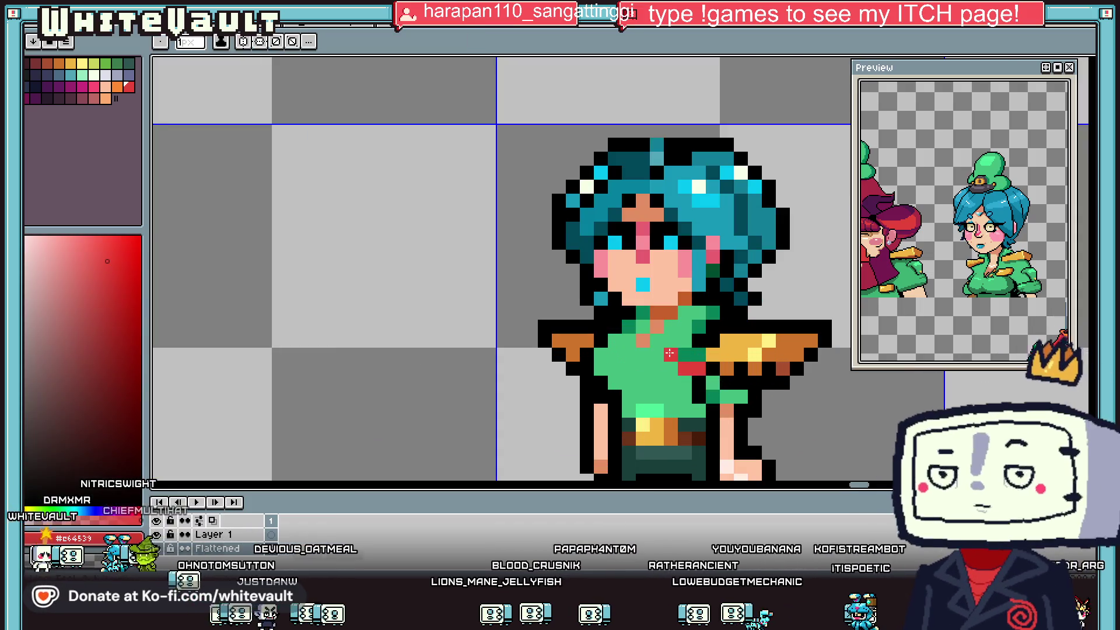
{"action": "left_click_drag", "start_coordinate": [656, 354], "coordinate": [671, 355]}
{"action": "left_click", "coordinate": [679, 378], "text": "alt"}
{"action": "left_click", "coordinate": [694, 372]}
{"action": "left_click", "coordinate": [694, 371]}
Paint two rows of darker green #048058 across the shirt and add one light-green pixel.
{"action": "key", "text": "alt"}
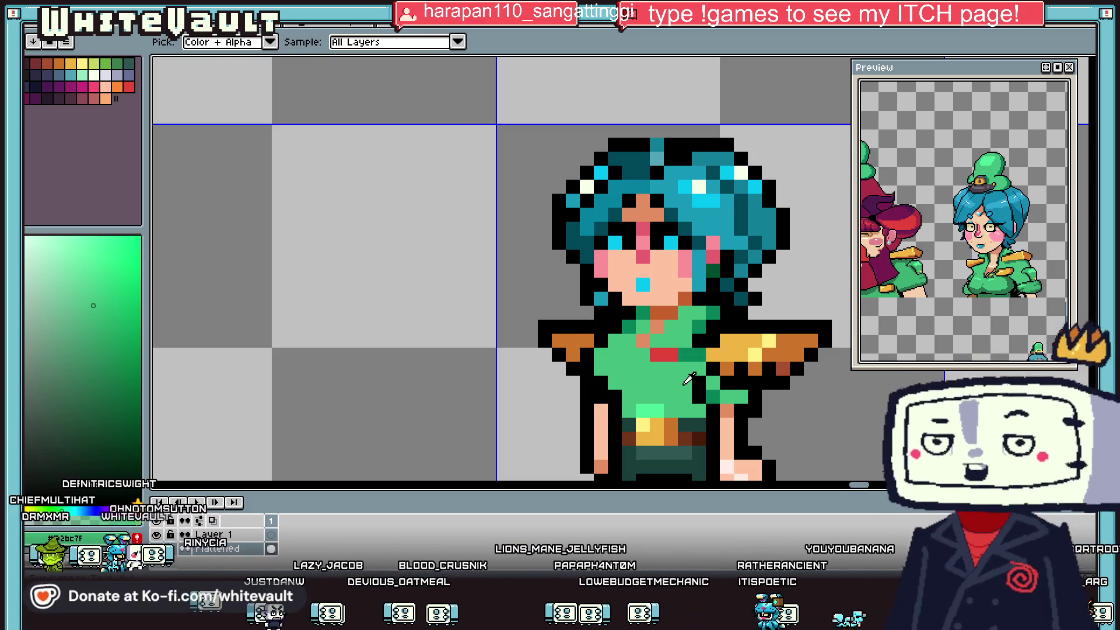
{"action": "left_click", "coordinate": [700, 353], "text": "alt"}
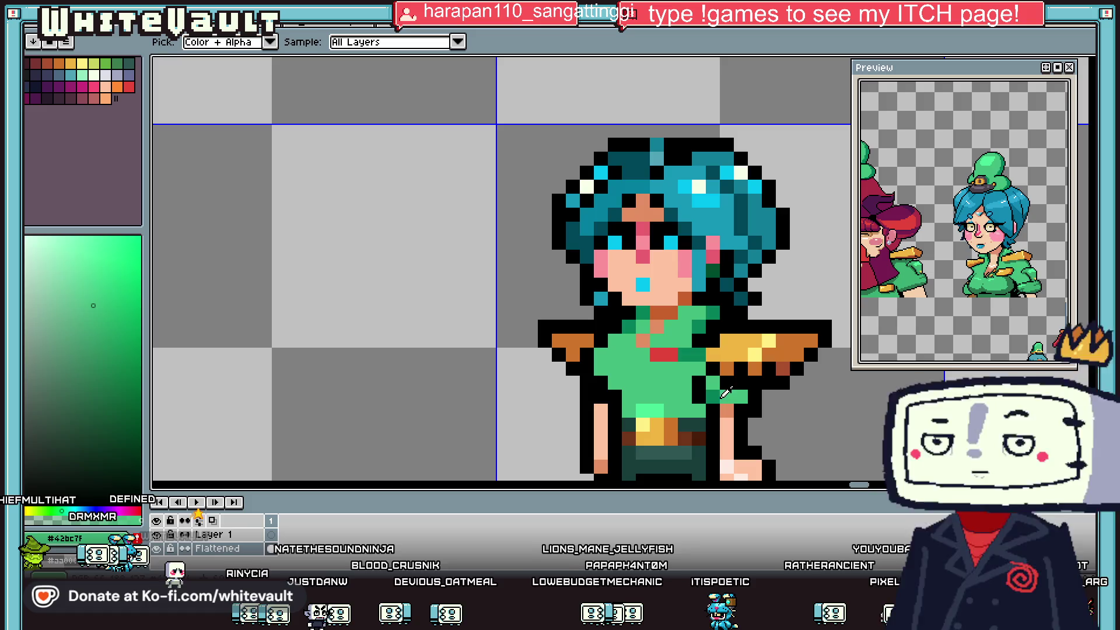
{"action": "mouse_move", "coordinate": [604, 383]}
{"action": "left_mouse_down"}
{"action": "mouse_move", "coordinate": [685, 382]}
{"action": "mouse_move", "coordinate": [630, 397]}
{"action": "mouse_move", "coordinate": [665, 396]}
{"action": "left_mouse_up"}
{"action": "key", "text": "x"}
{"action": "left_click", "coordinate": [657, 397]}
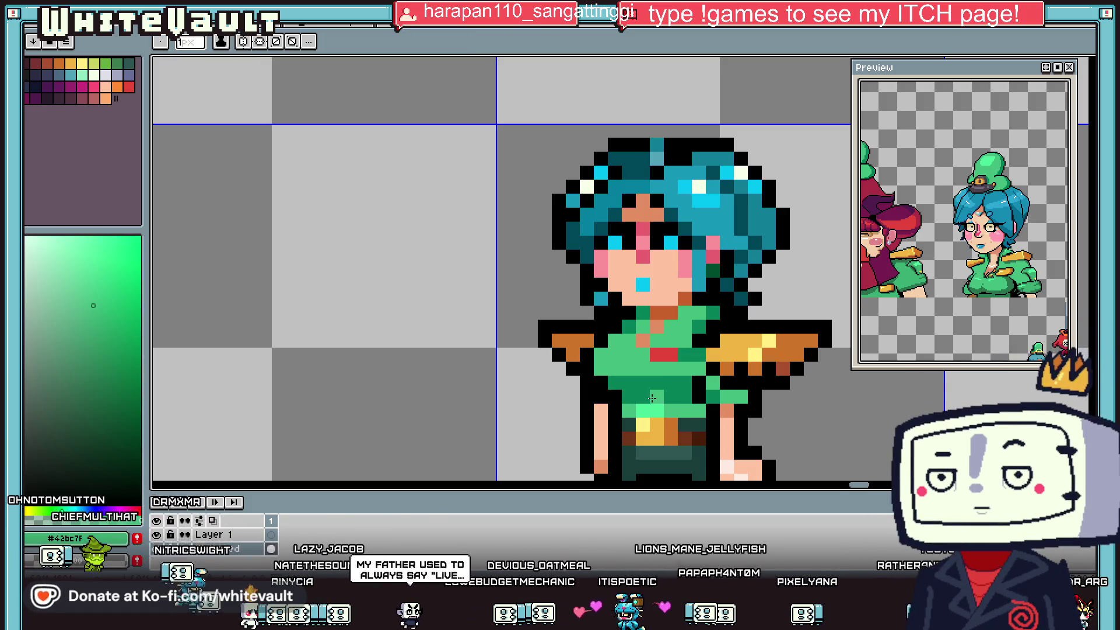